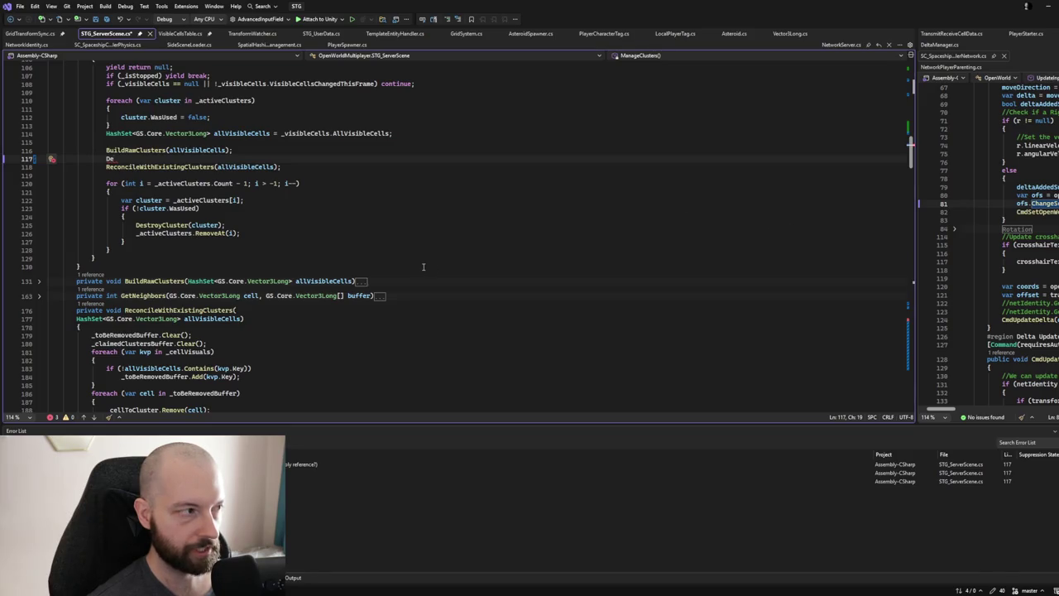
Delete the stray 'De' between BuildRawClusters and ReconcileWithExistingClusters, leaving line 117 blank.
key("shift+Left")
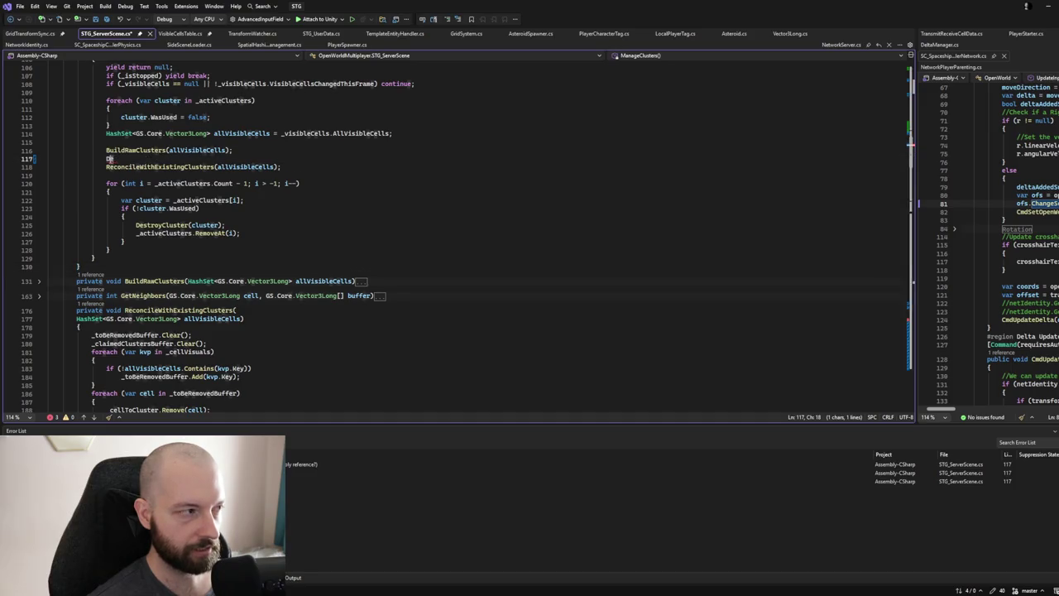
key("shift+Left")
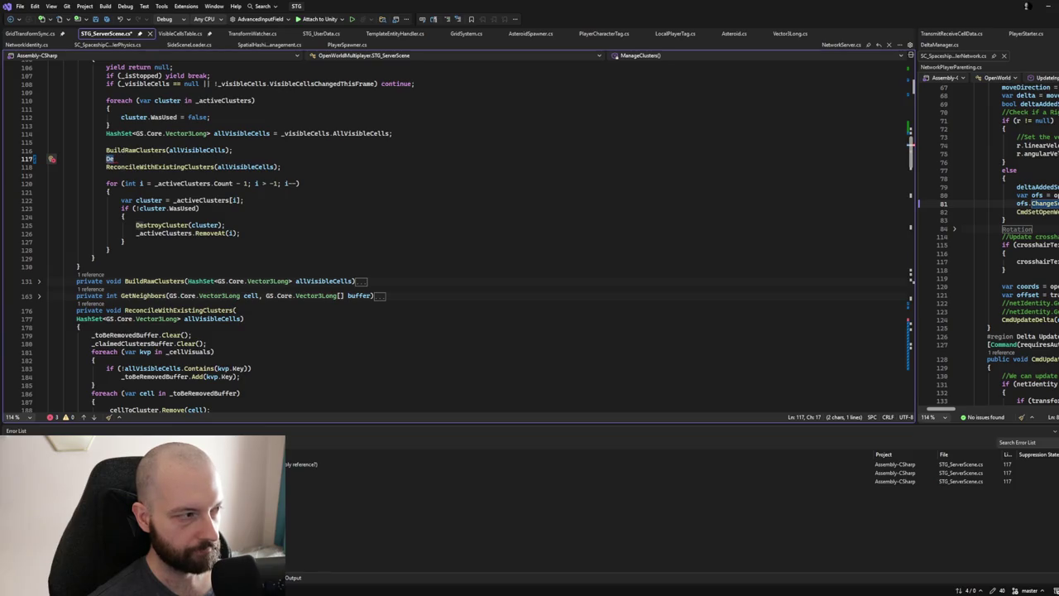
left_click(243, 158)
left_click_drag(243, 159, 105, 159)
key("BackSpace")
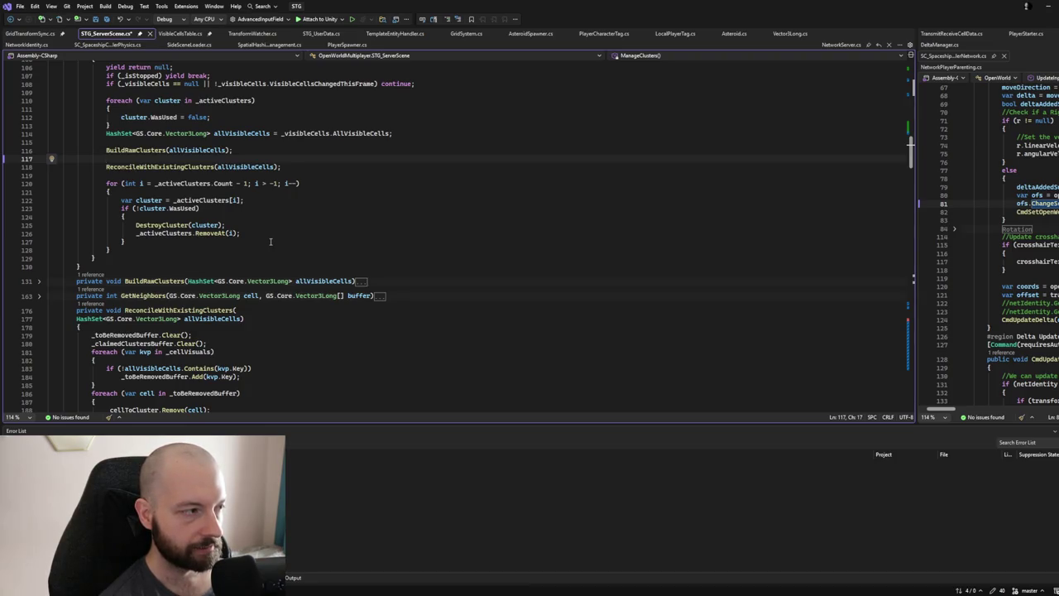
Write LogInfo(Pretty.ORANGE($"Changing position of cluster {}")); on line 117, correcting the 'Chaning' typo.
type("LOGIN")
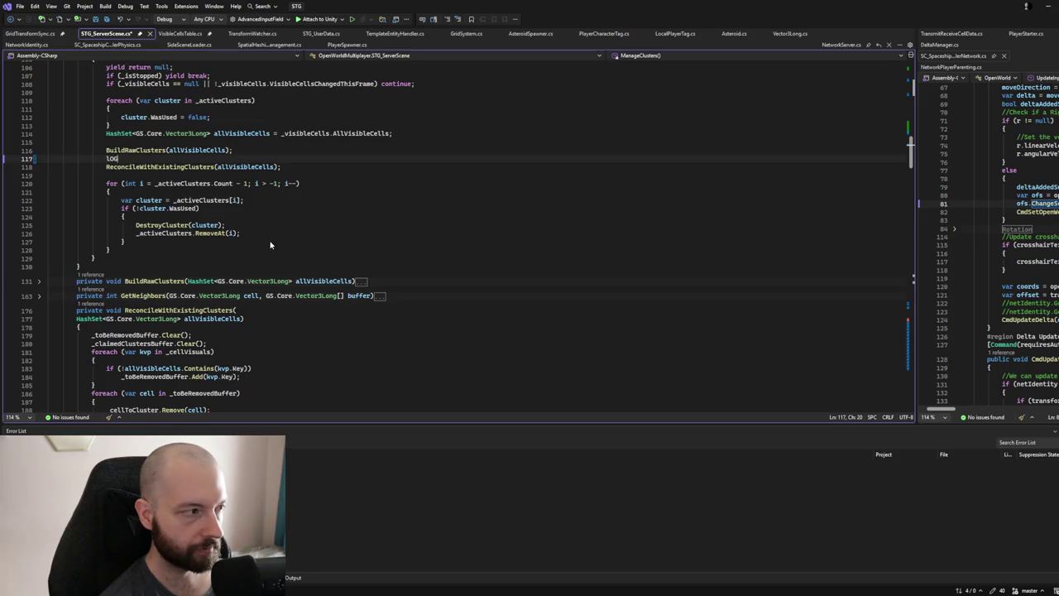
key("Tab")
type("(")
type("pRETT")
type(".O")
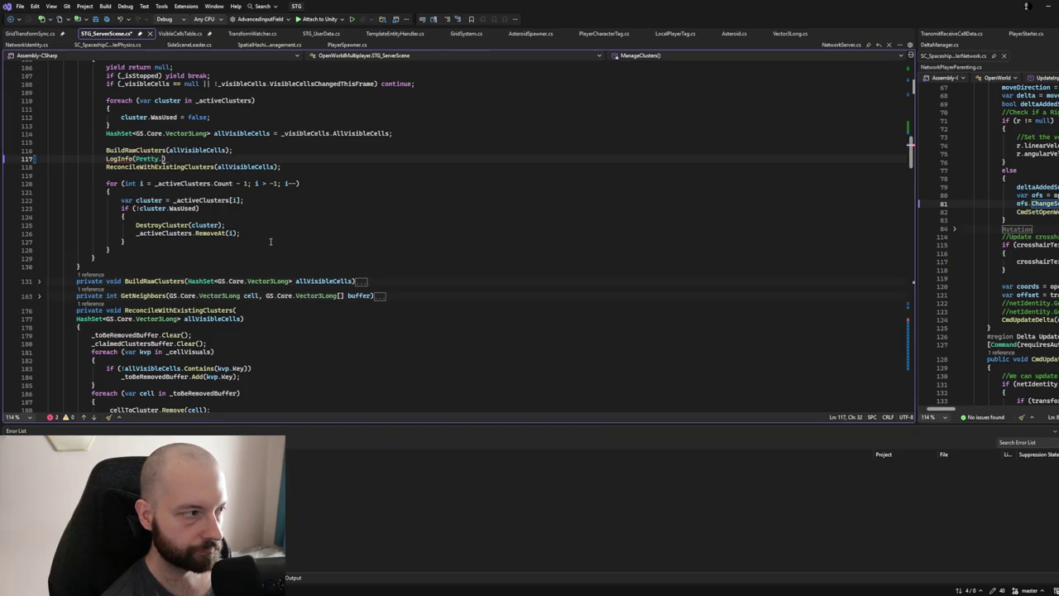
type("RANGE(\"")
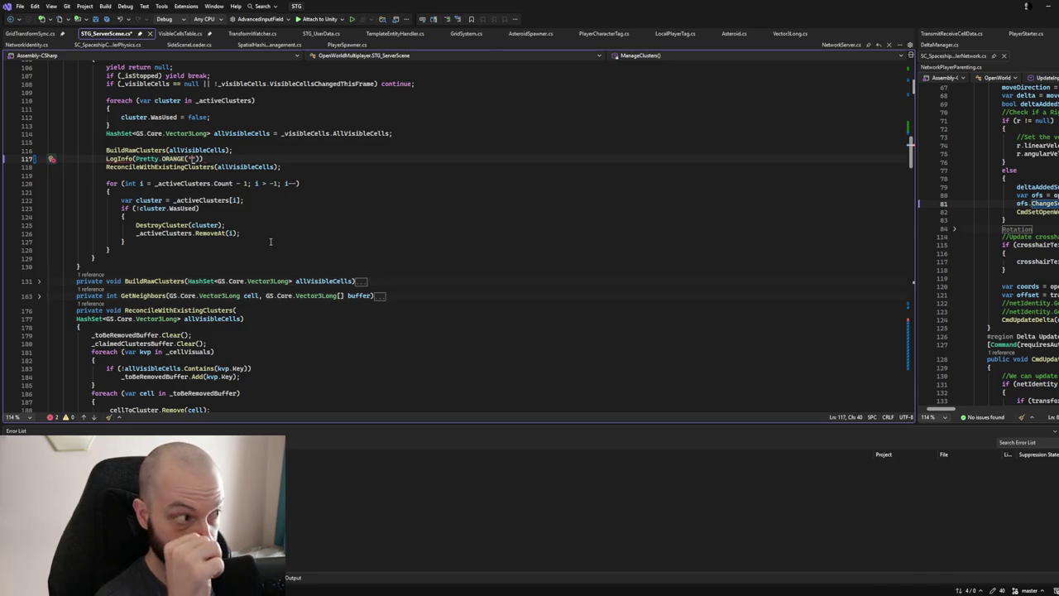
type("Chaning ")
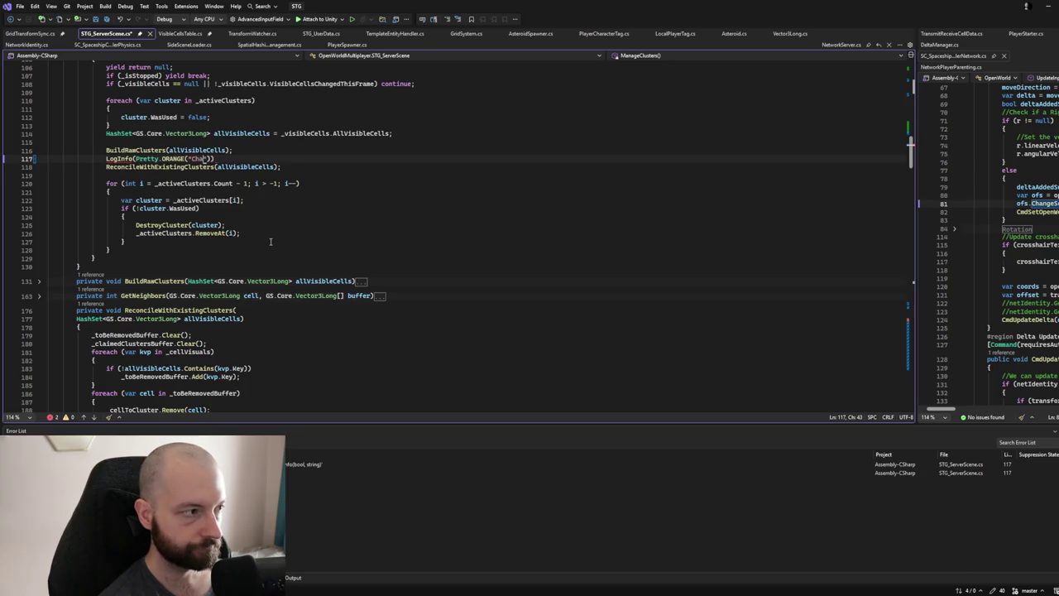
type("position of cl")
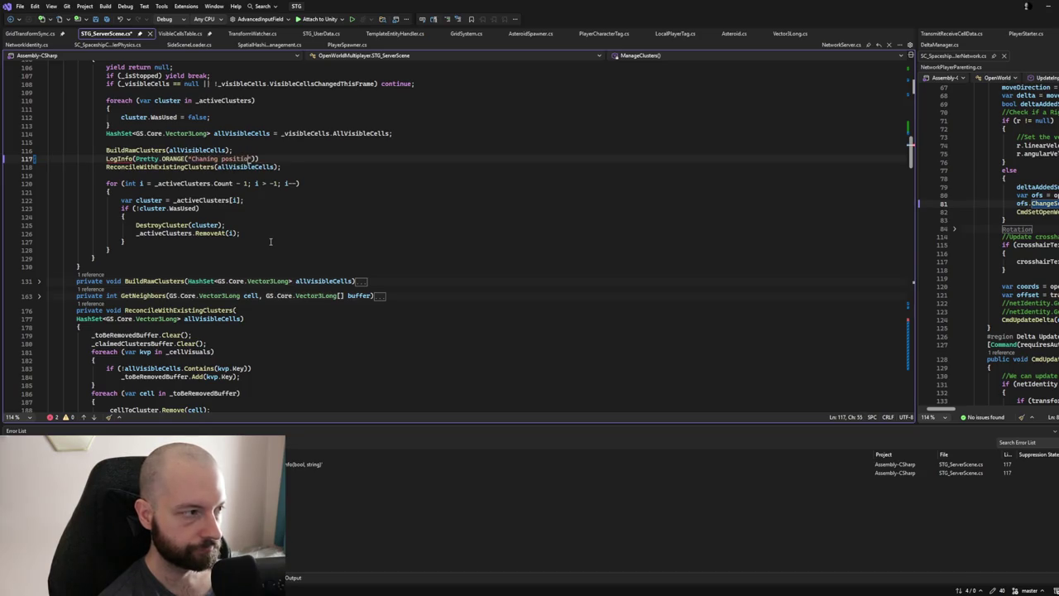
type("uster\"))")
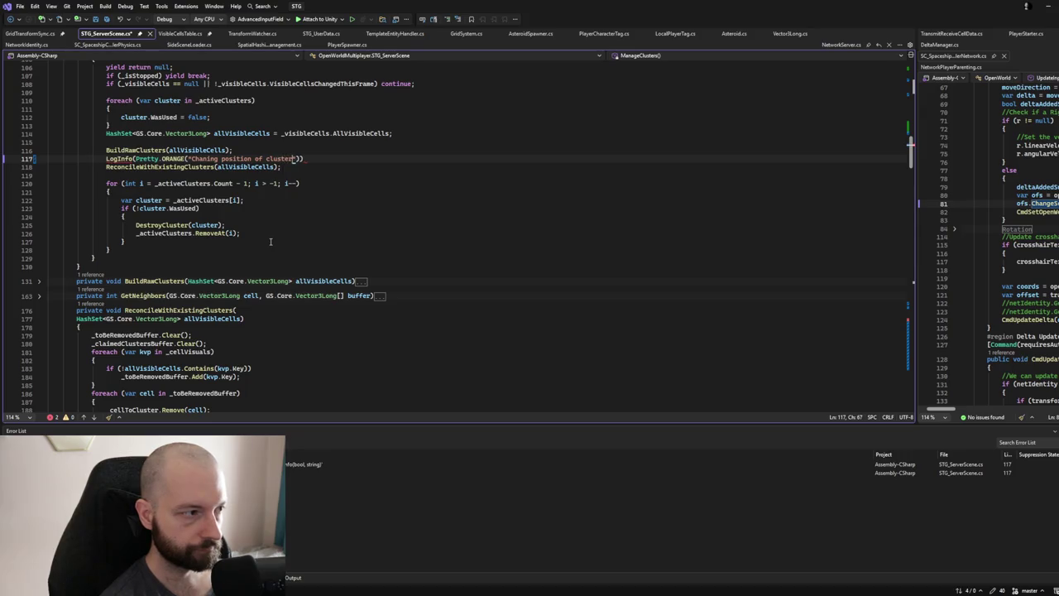
type(";")
key("Left")
key("Left")
key("Left")
type("{")
key("ctrl+Left")
key("ctrl+Left")
key("ctrl+Left")
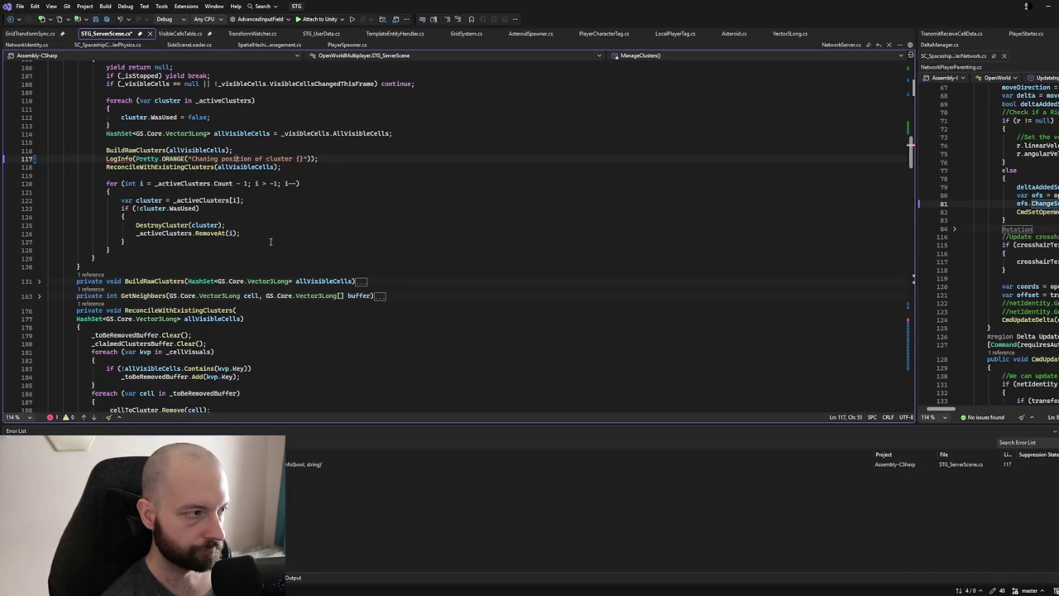
type("$")
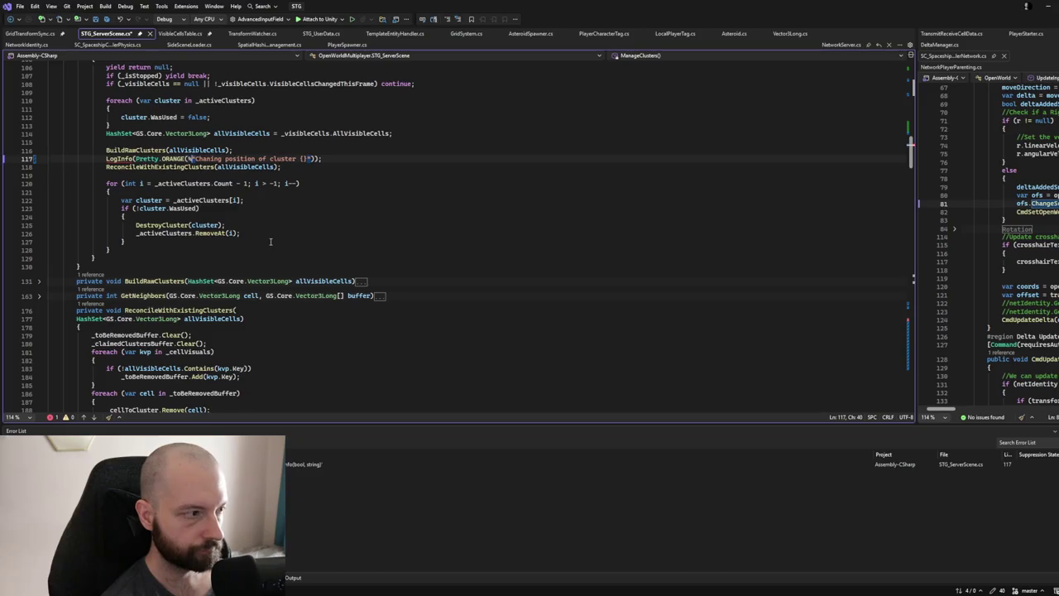
key("Right")
key("Right")
key("Right")
type("g")
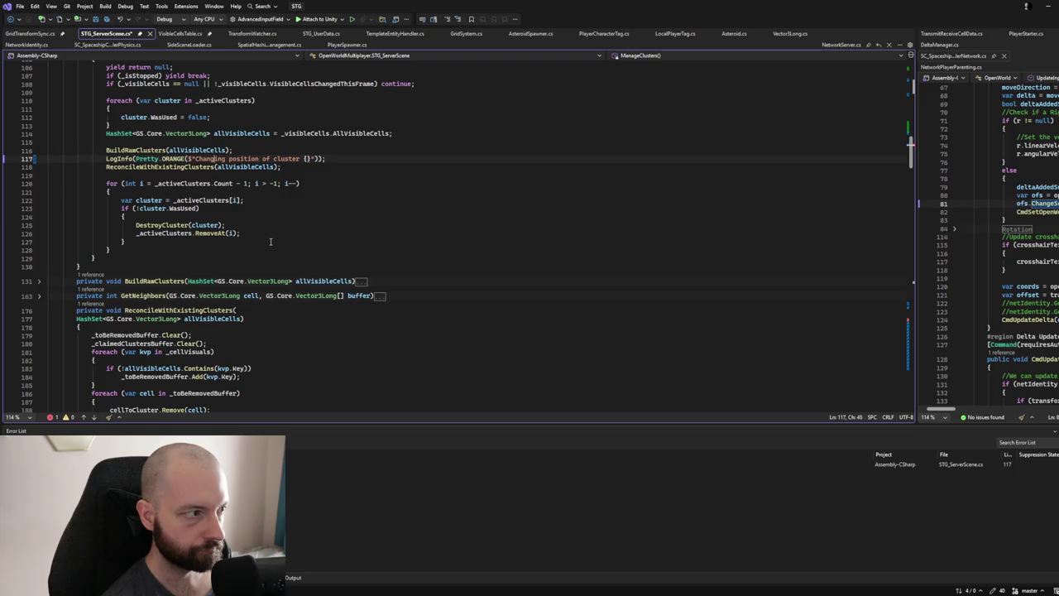
type("a")
Strip the {allVisibleCells} placeholder from the message and start a Networks.active first argument.
key("Tab")
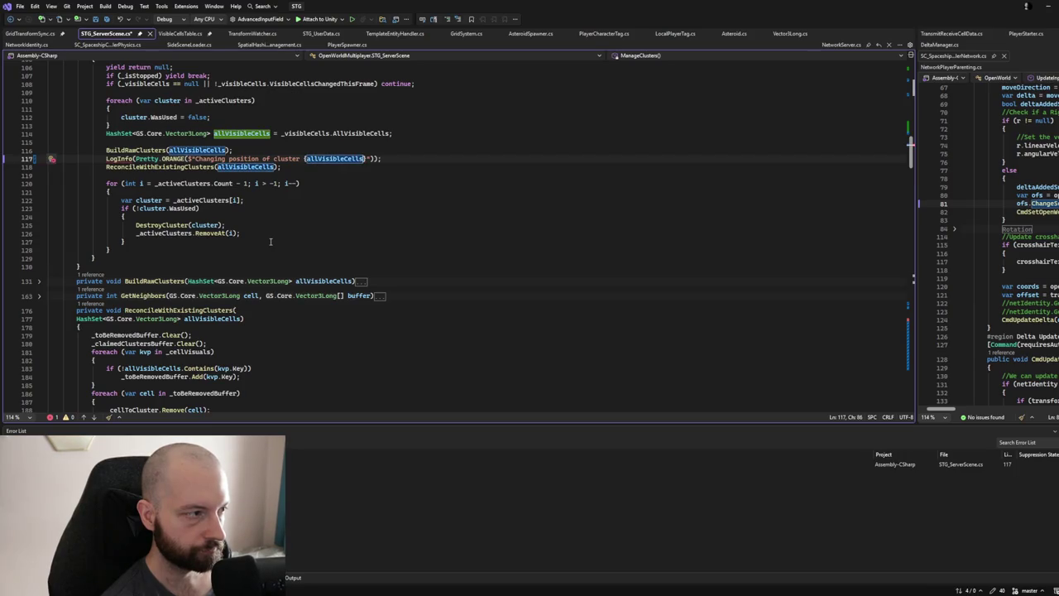
key("BackSpace")
key("BackSpace")
key("BackSpace")
key("Right")
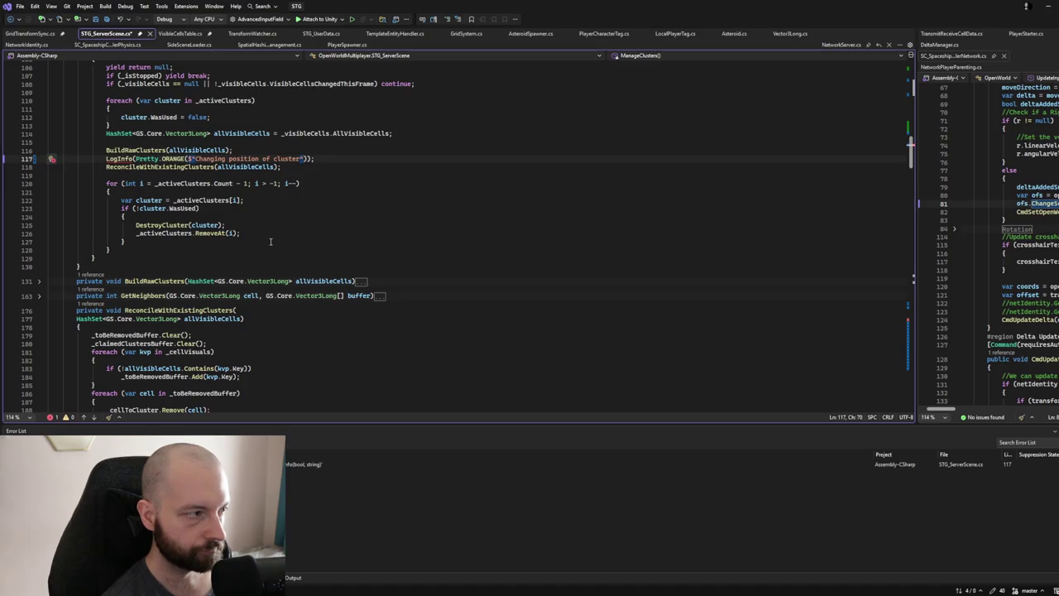
key("Left")
key("ctrl+Left")
key("ctrl+Left")
key("ctrl+Left")
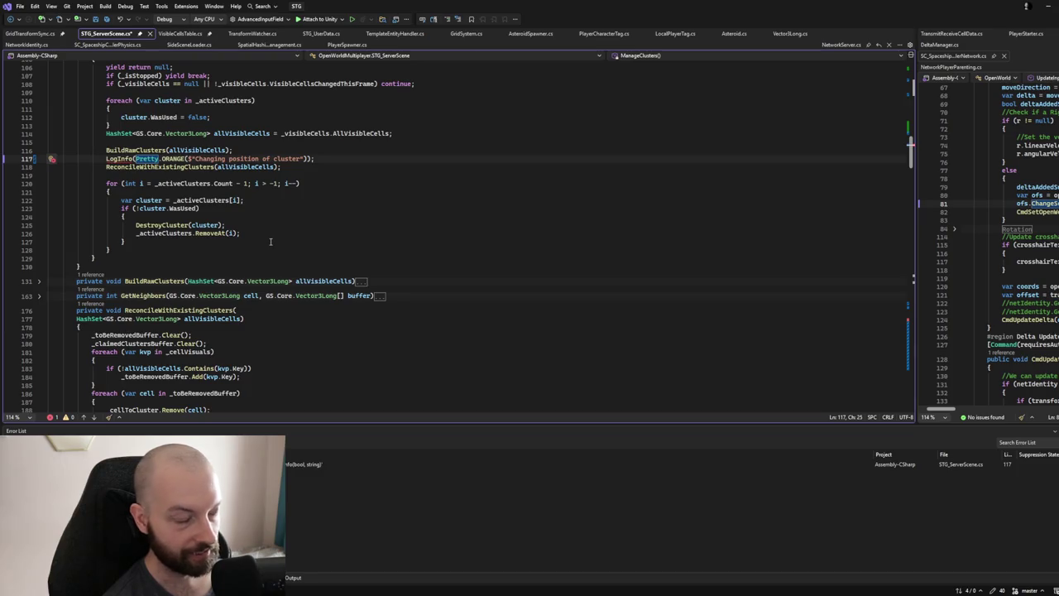
type("Networks ")
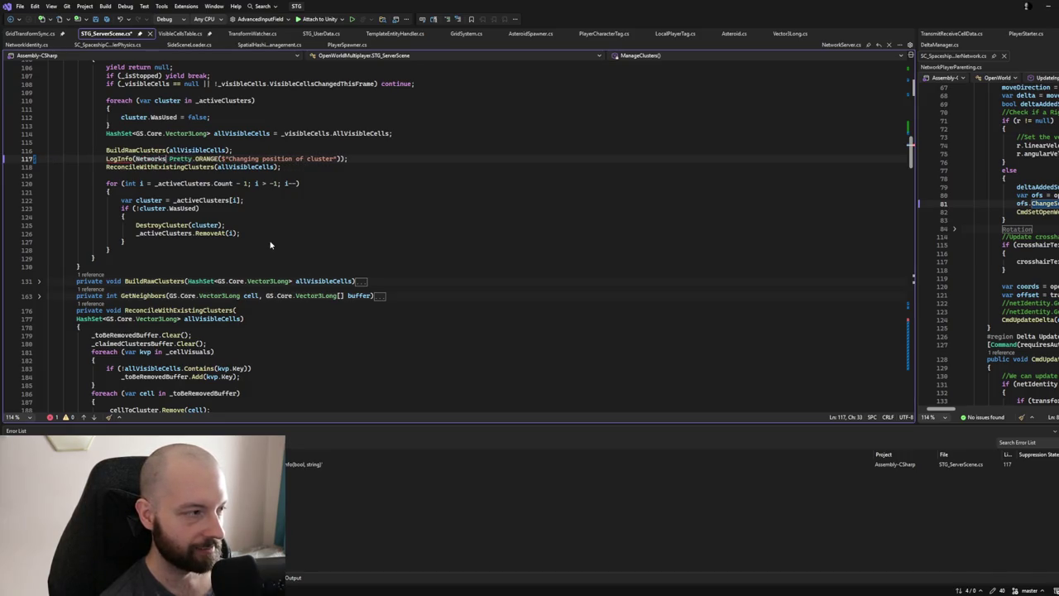
type(".active,")
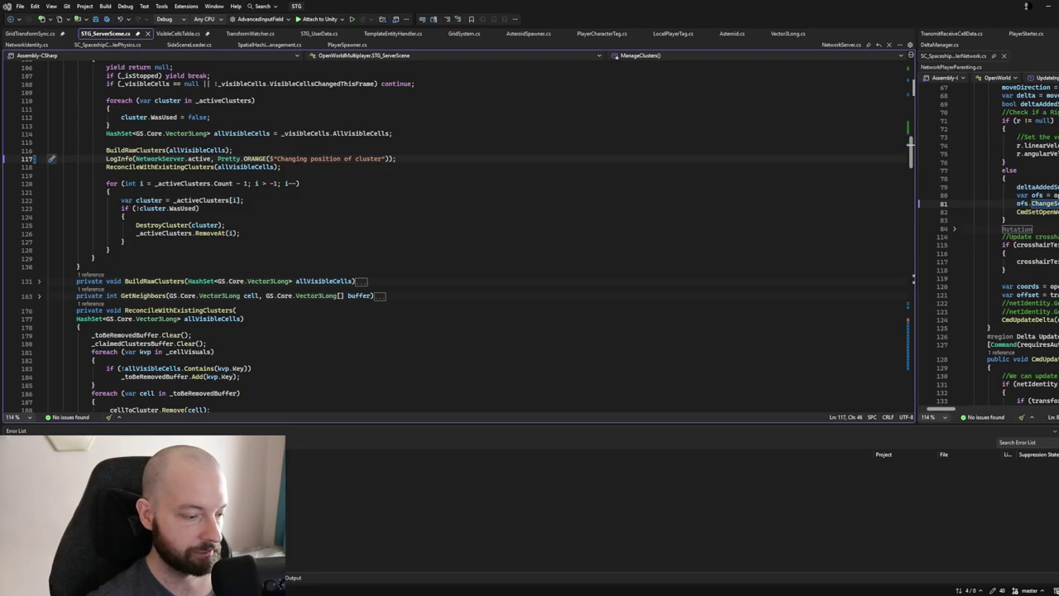
Switch from Visual Studio to the Unity editor.
key("alt+Tab")
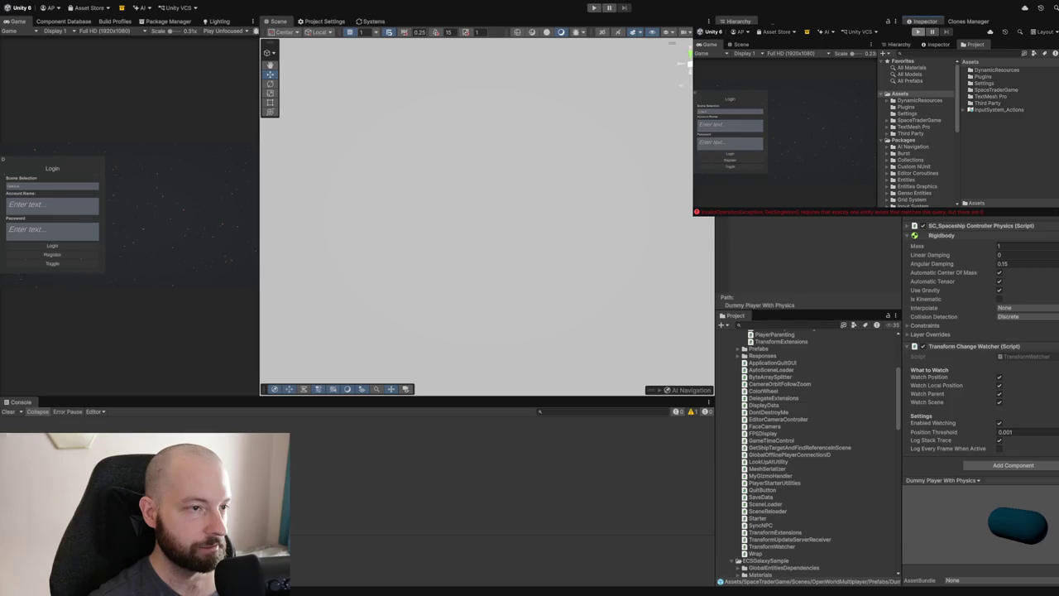
Start Play mode in both the main and clone editors and open the registration form.
left_click(594, 8)
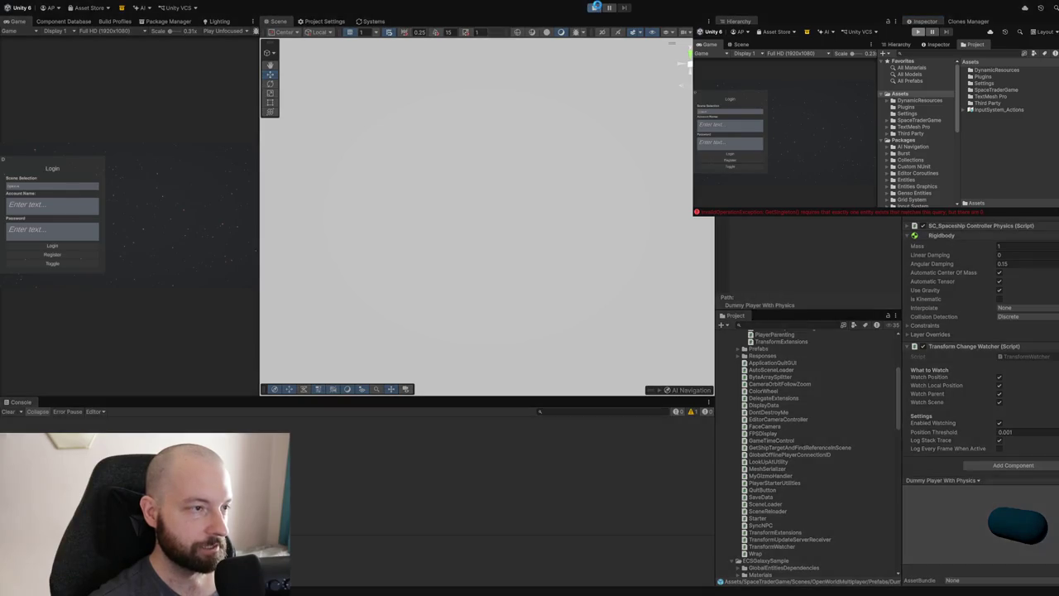
left_click(918, 31)
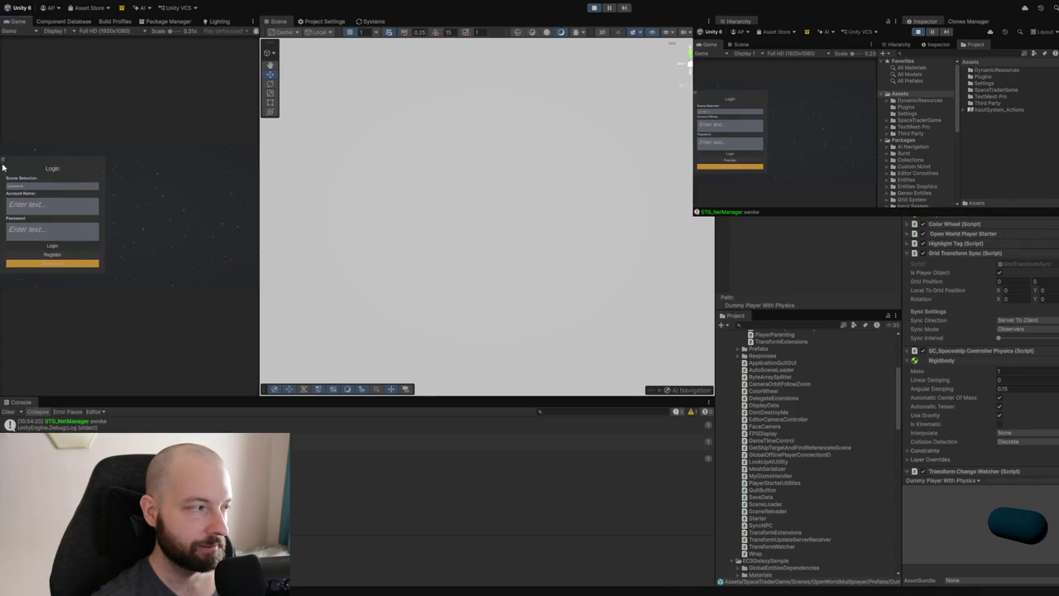
left_click(24, 255)
Register a test account with an account name and password, then clear the Console.
left_click(47, 198)
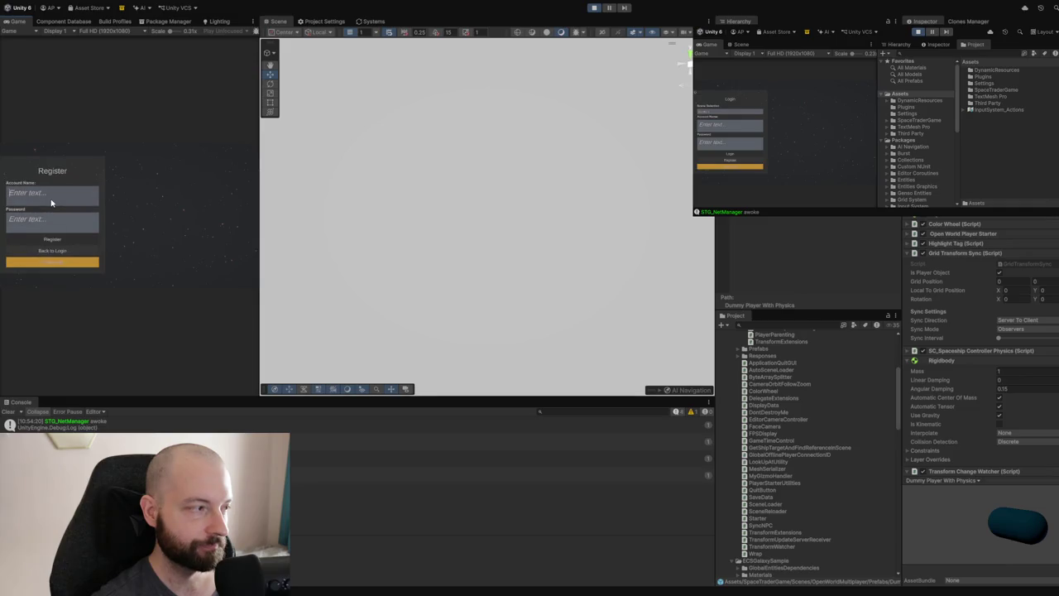
type("a")
left_click(35, 220)
type("a")
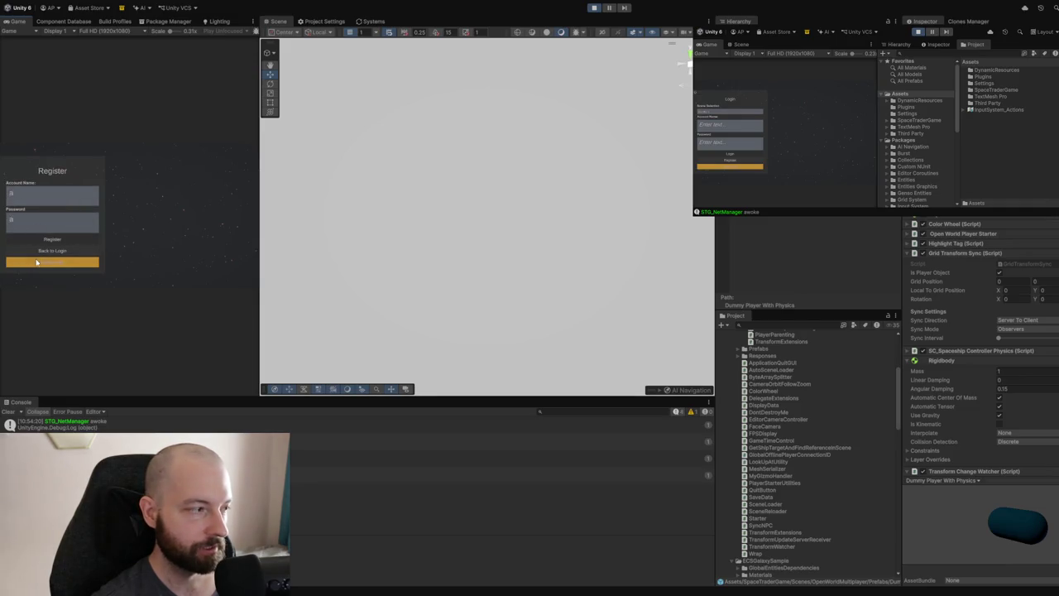
left_click(37, 262)
left_click(52, 239)
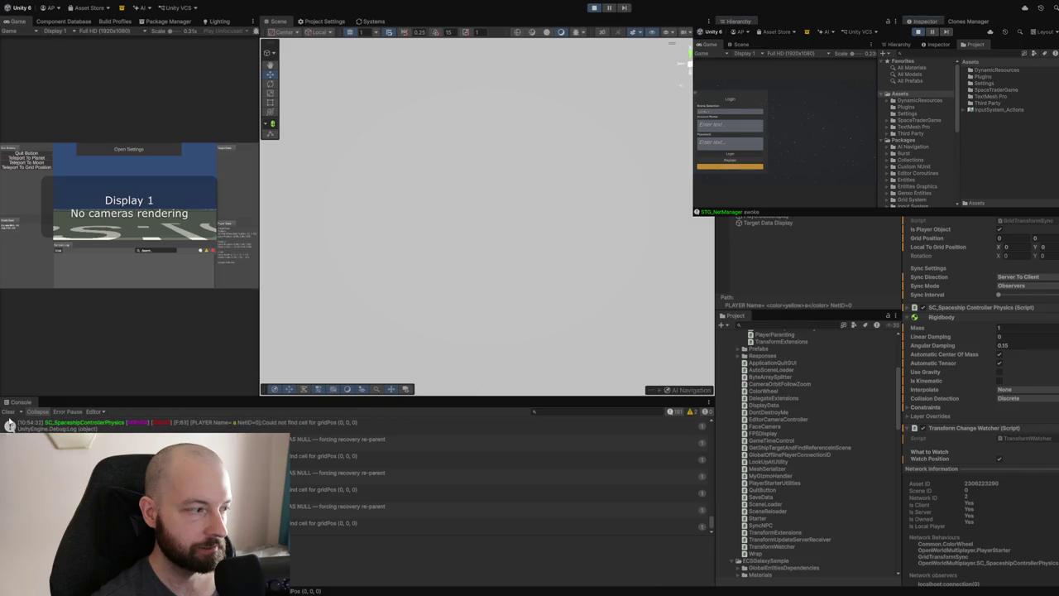
left_click(7, 411)
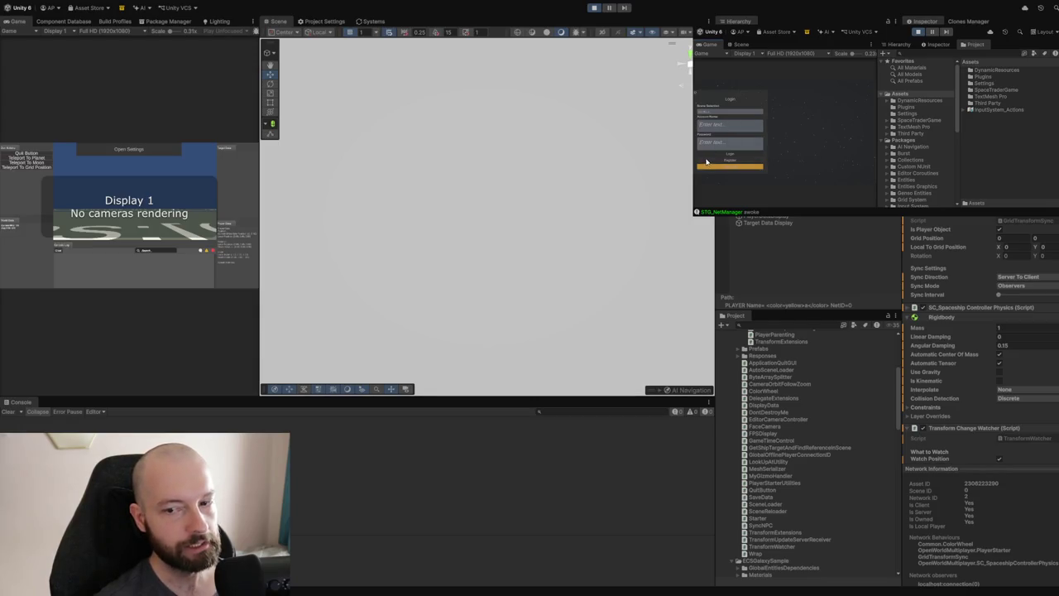
On the clone client, register an account with name and password to join the game.
left_click(706, 161)
type("a")
left_click(711, 137)
type("a")
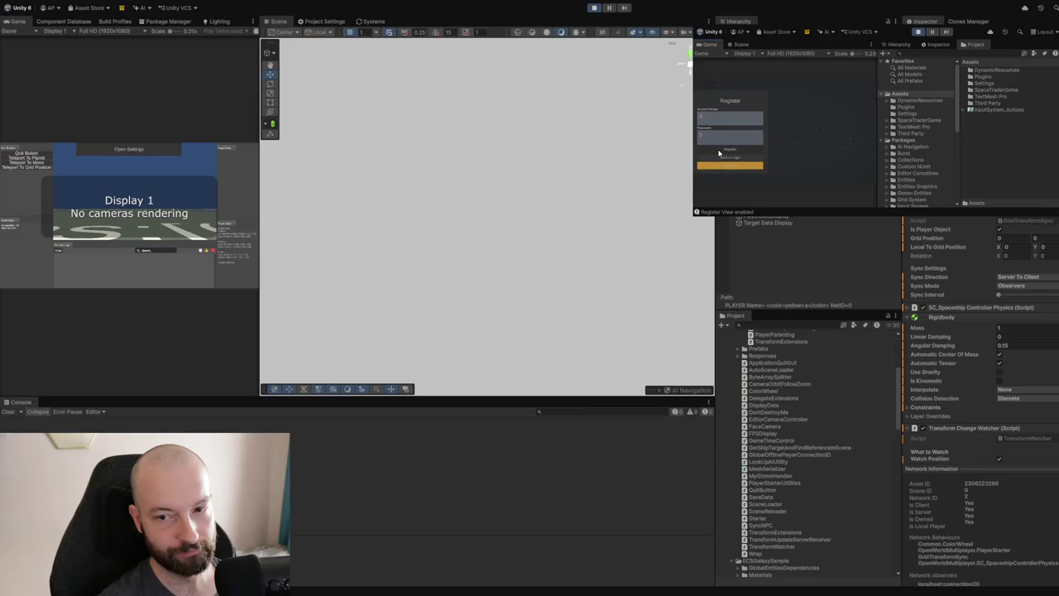
left_click(718, 153)
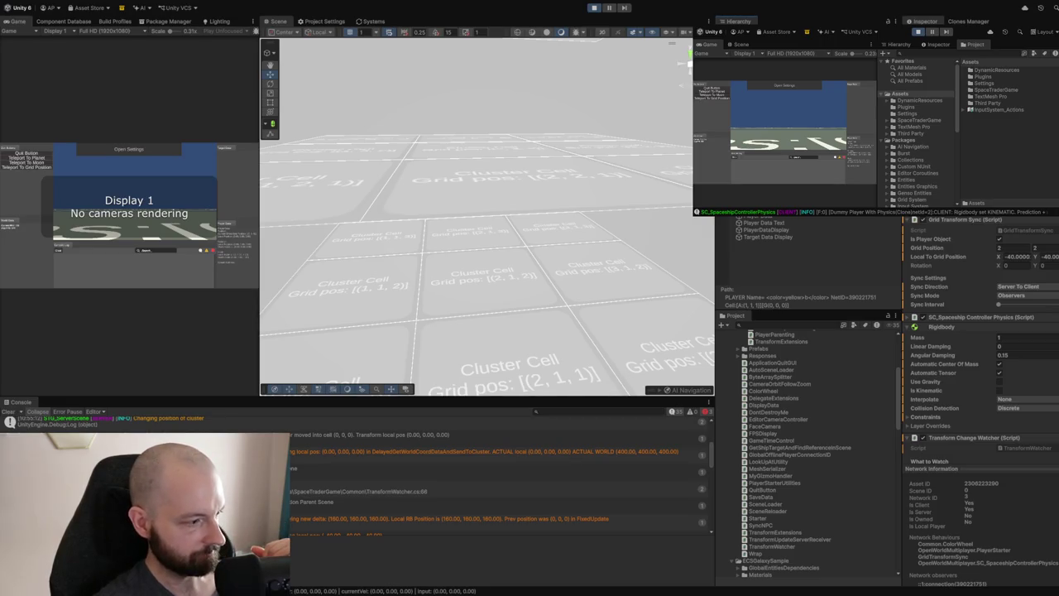
left_click(496, 468)
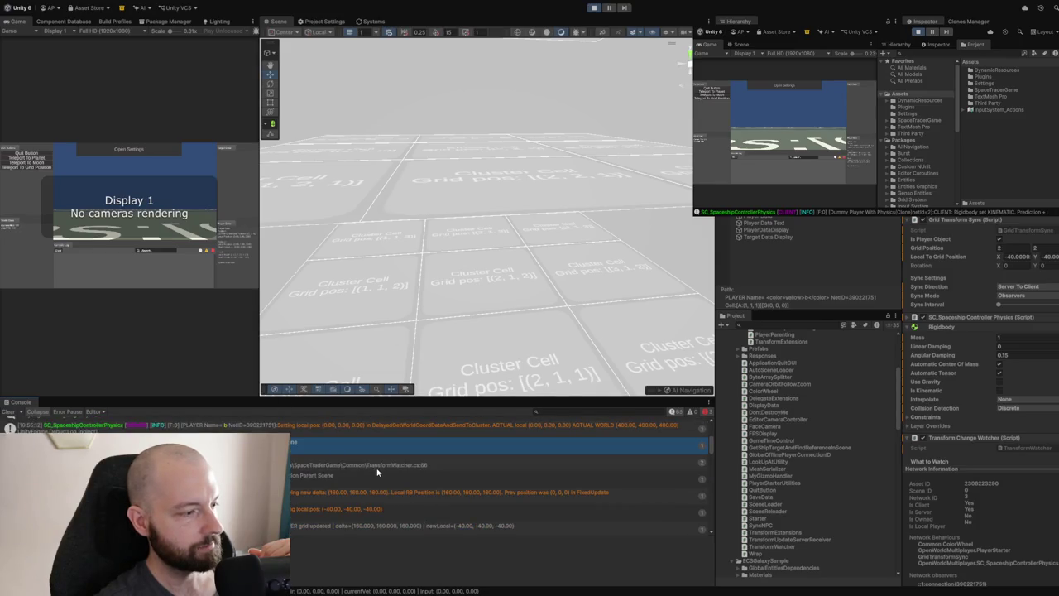
left_click(330, 477)
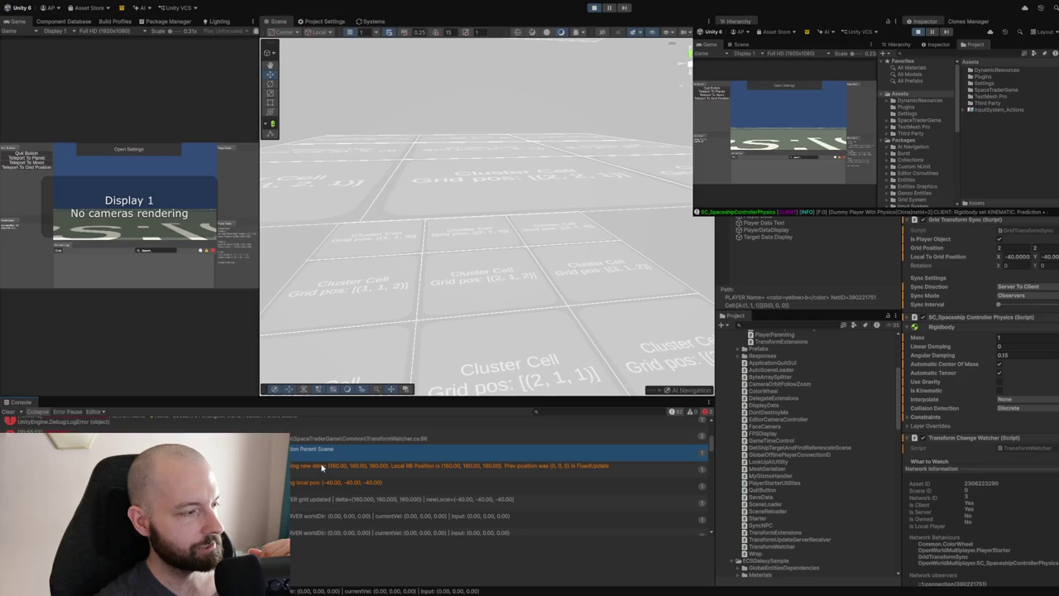
scroll(318, 468, "up", 1)
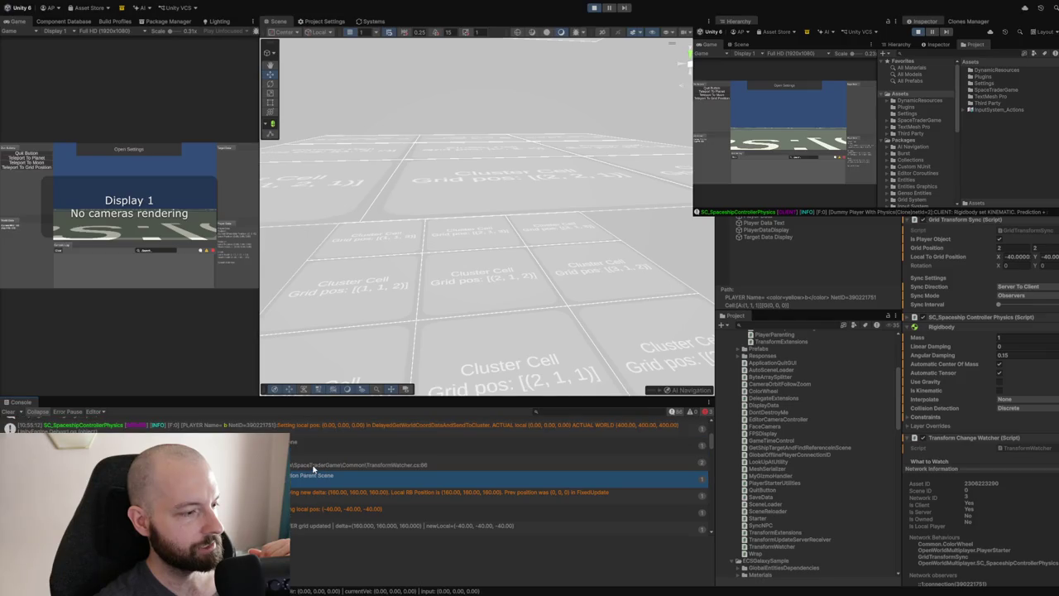
left_click(313, 467)
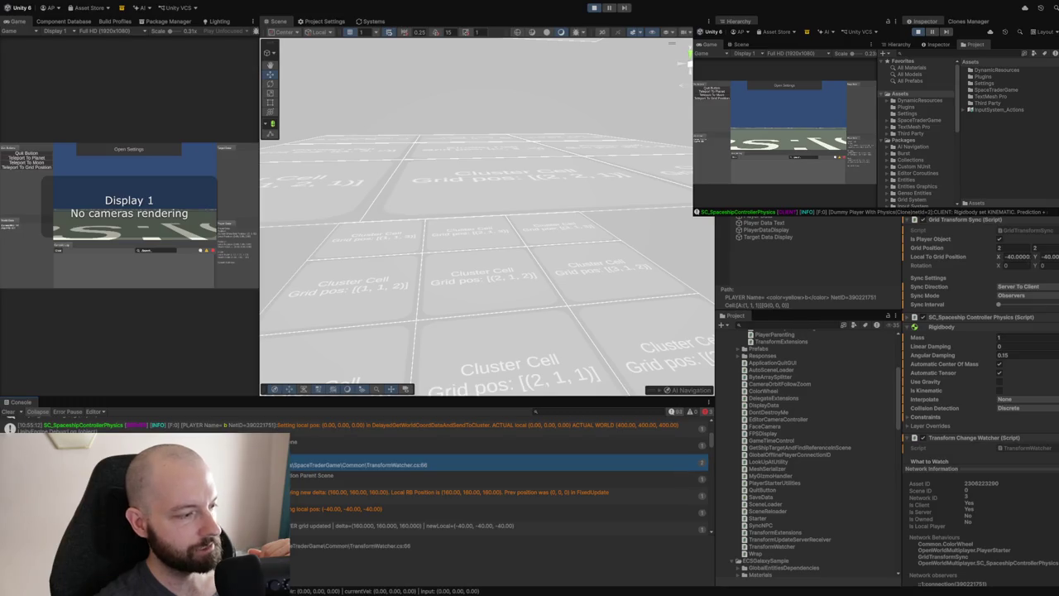
left_click(330, 476)
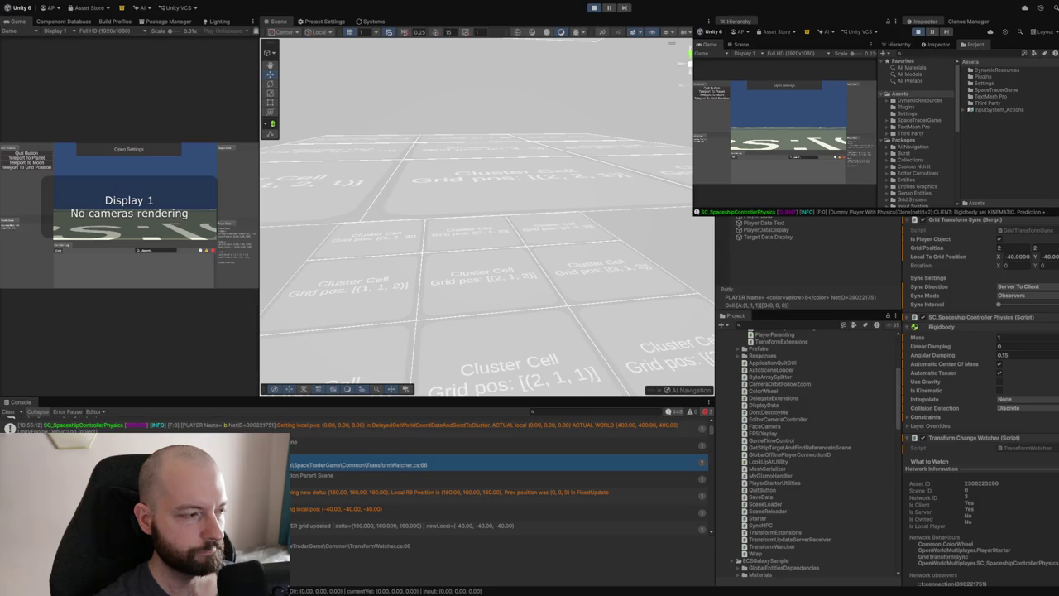
left_click(496, 445)
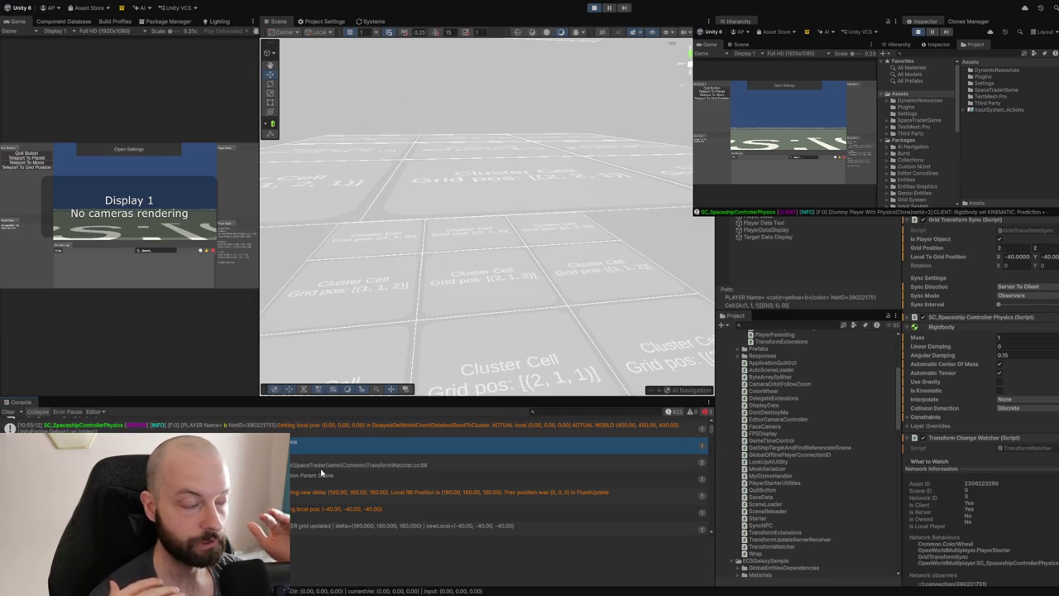
Select the DelayedGetWorldCoordDataAndSendToCluster 'local pos' Console entry and nearby entries to read their stack traces.
scroll(384, 436, "up", 3)
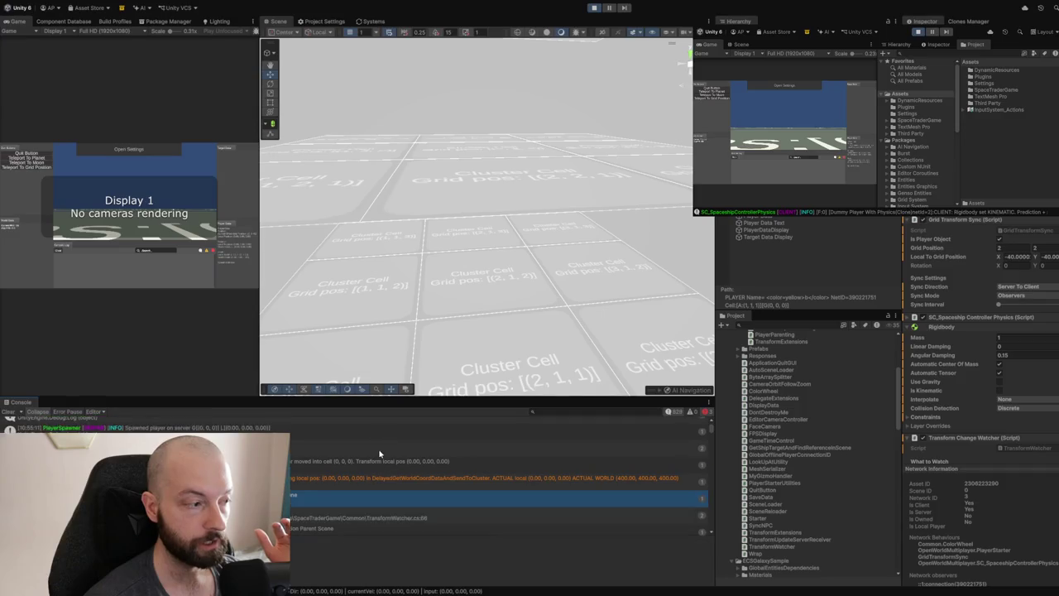
scroll(380, 453, "down", 1)
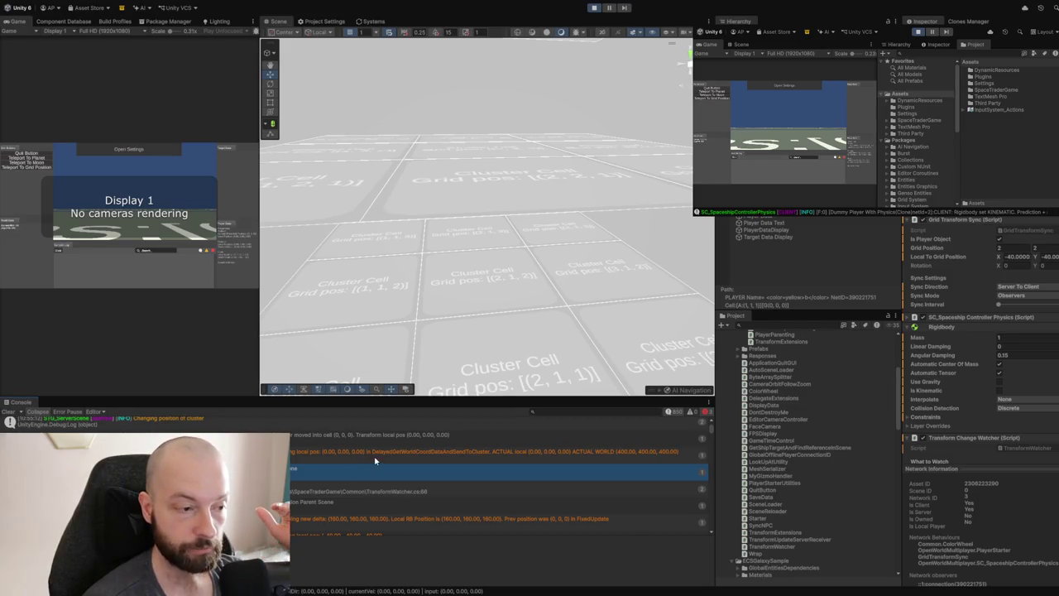
left_click(367, 458)
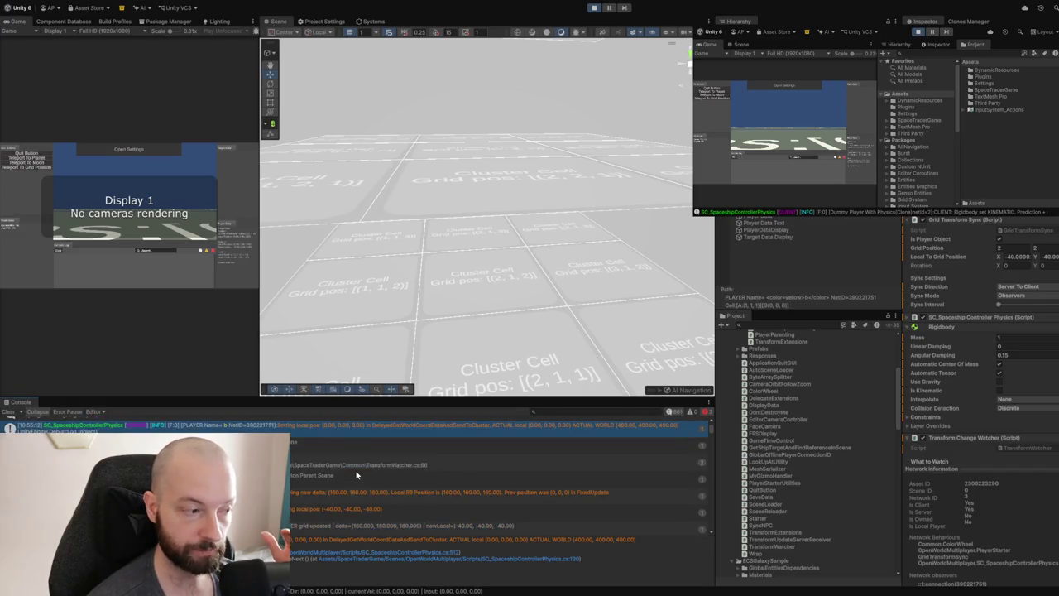
scroll(366, 459, "up", 1)
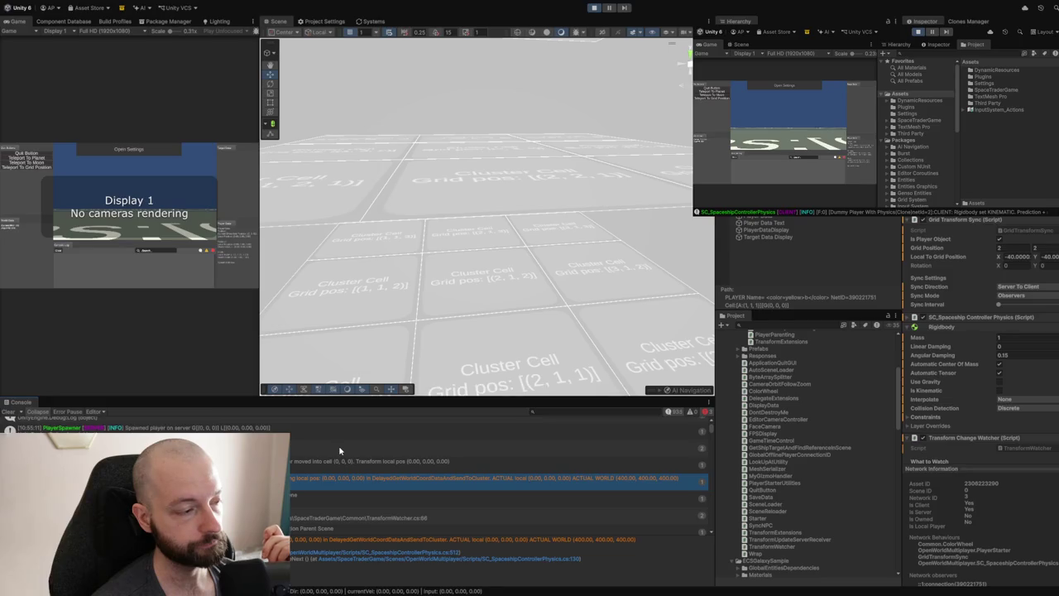
left_click(414, 470)
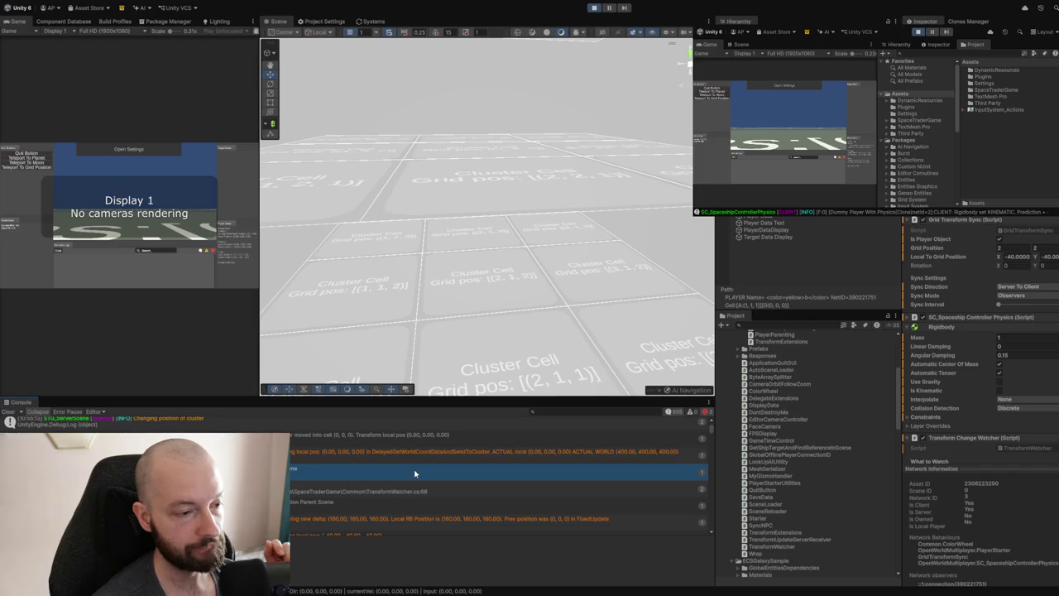
Step through Console entries from the local pos log down to the TransformWatcher.cs:66 rows.
left_click(429, 454)
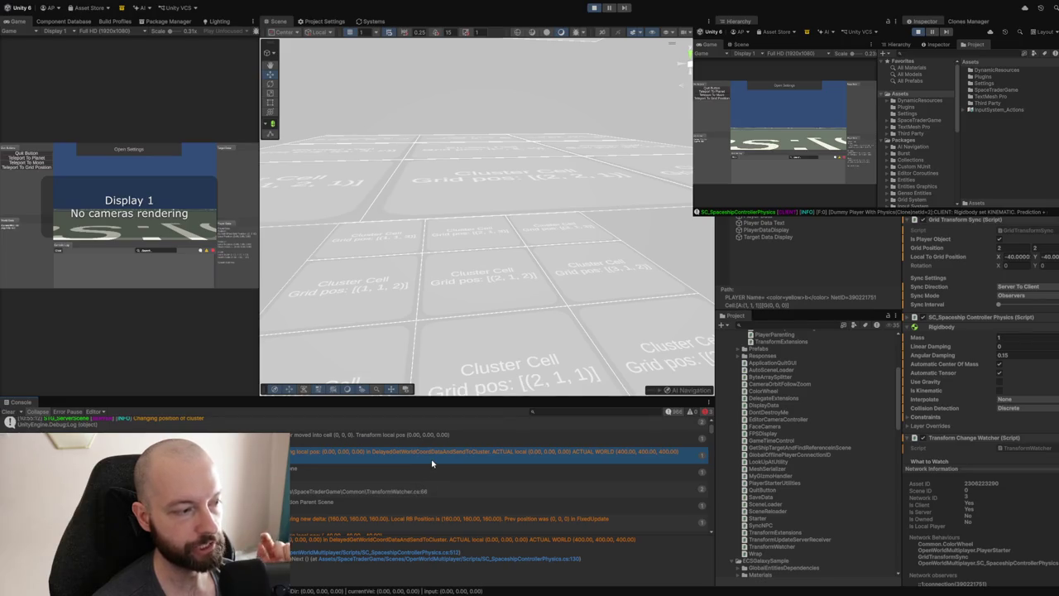
left_click(360, 478)
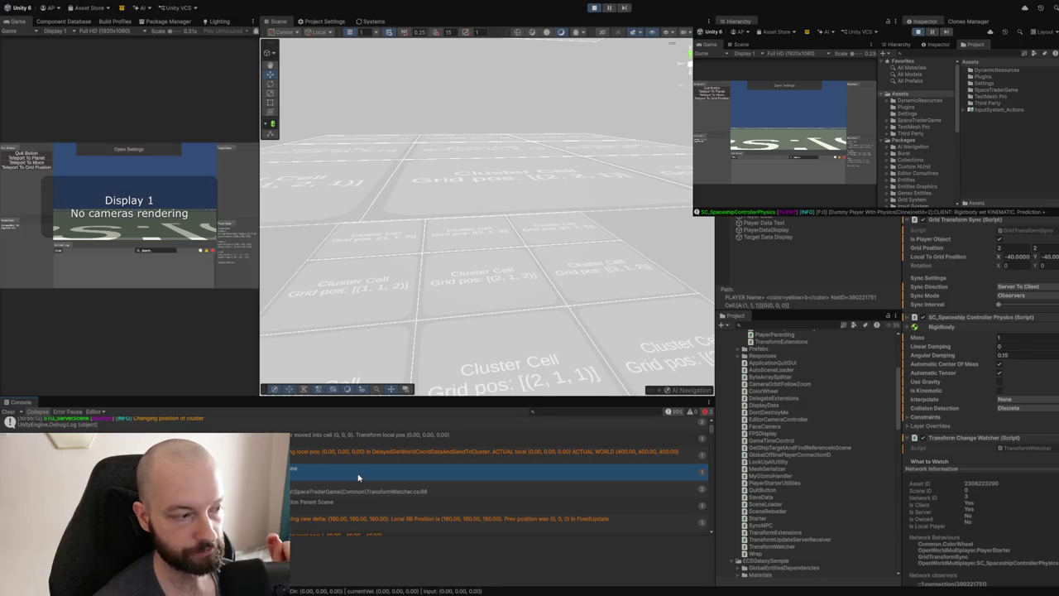
left_click(336, 492)
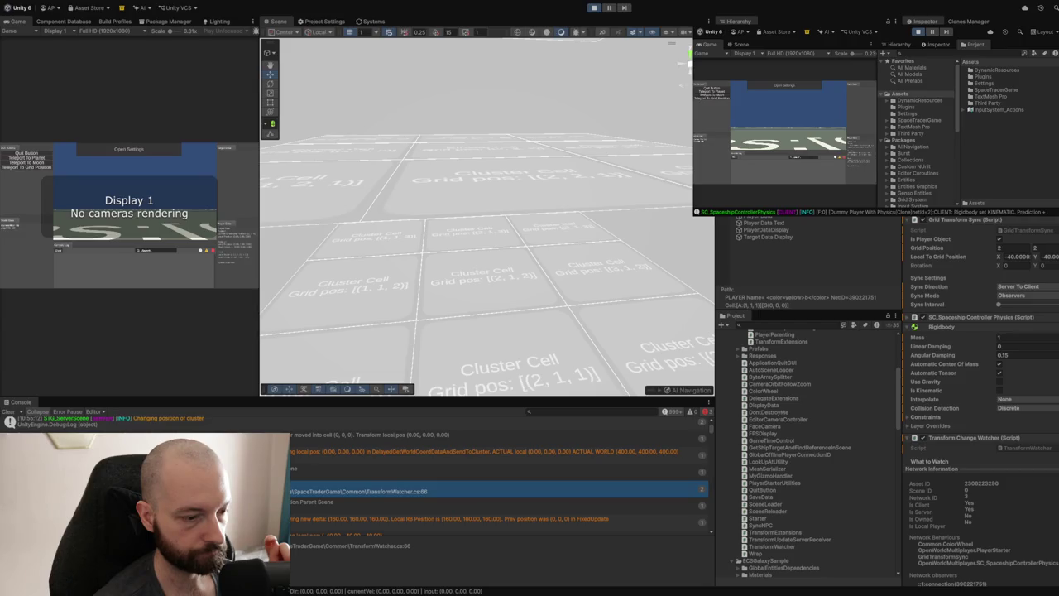
left_click(330, 548)
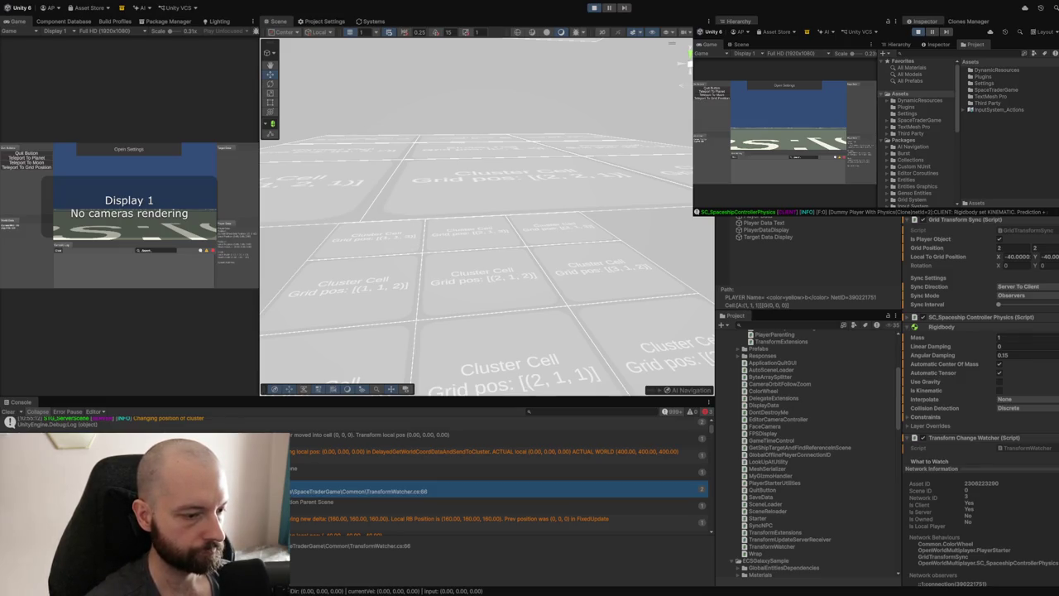
Read the TransformWatcher.cs:66 and 'Parent Scene' Console entries, then orbit the Scene camera off the grid.
left_click(328, 559)
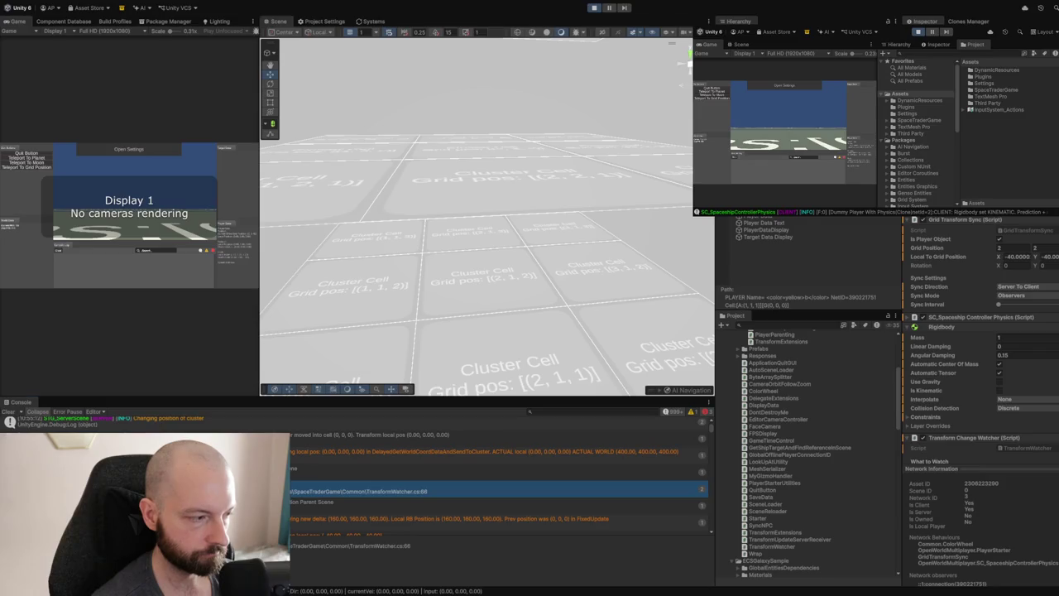
left_click(306, 503)
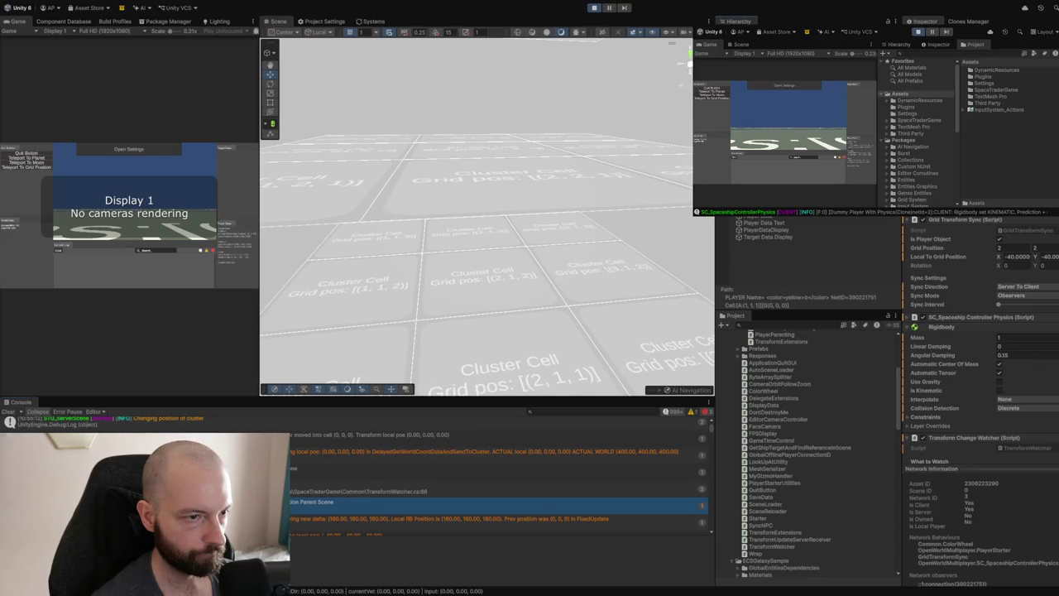
mouse_move(668, 244)
left_mouse_down()
mouse_move(610, 265)
mouse_move(454, 221)
mouse_move(942, 239)
left_mouse_up()
Frame the player capsule, zoom out and tilt the Scene view to reveal stacked grids and panels.
key("f")
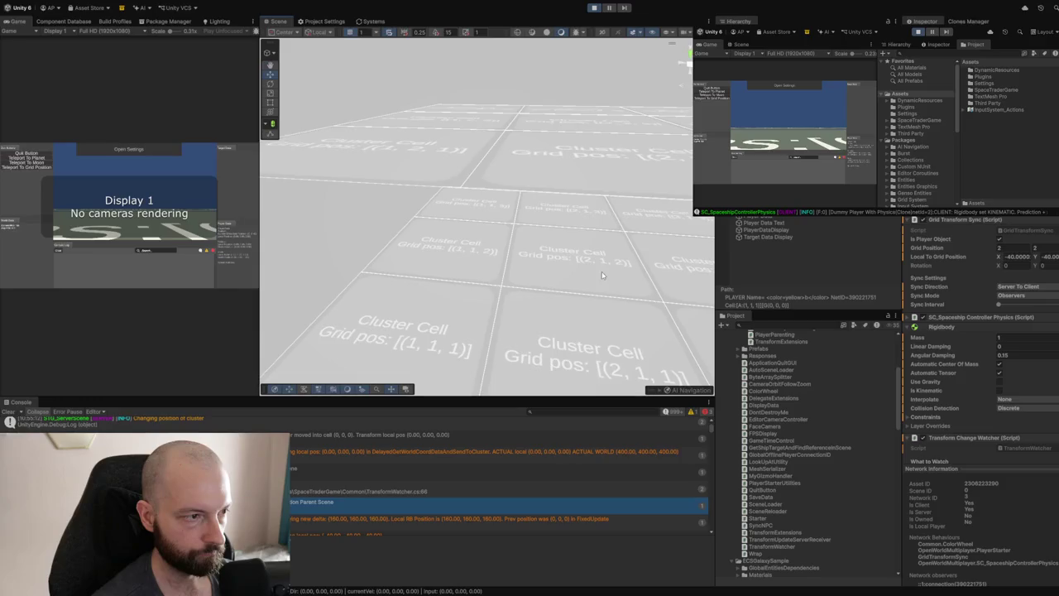
key("f")
scroll(595, 272, "down", 5)
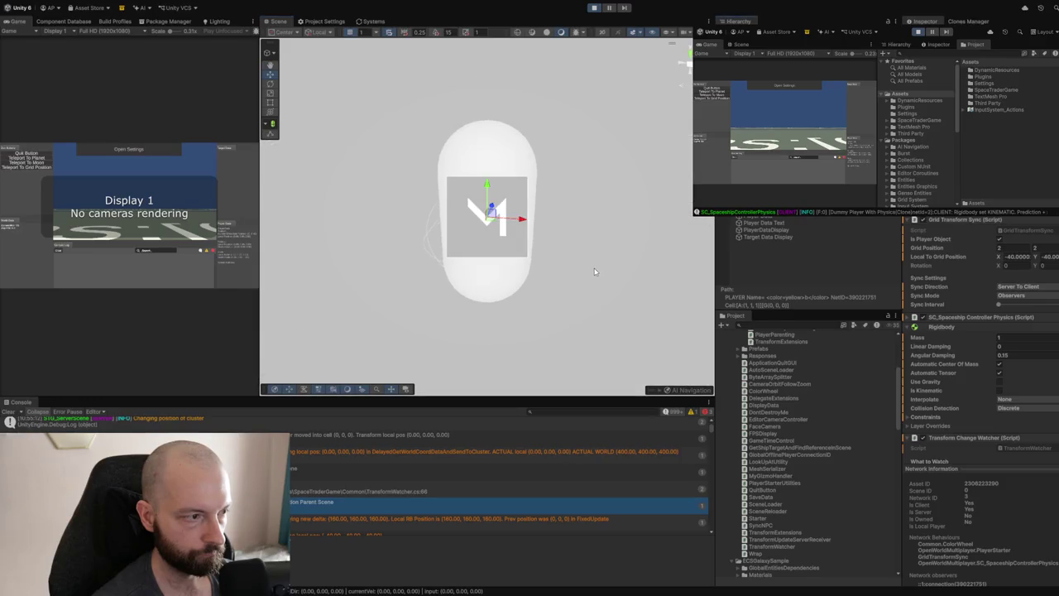
scroll(595, 269, "down", 5)
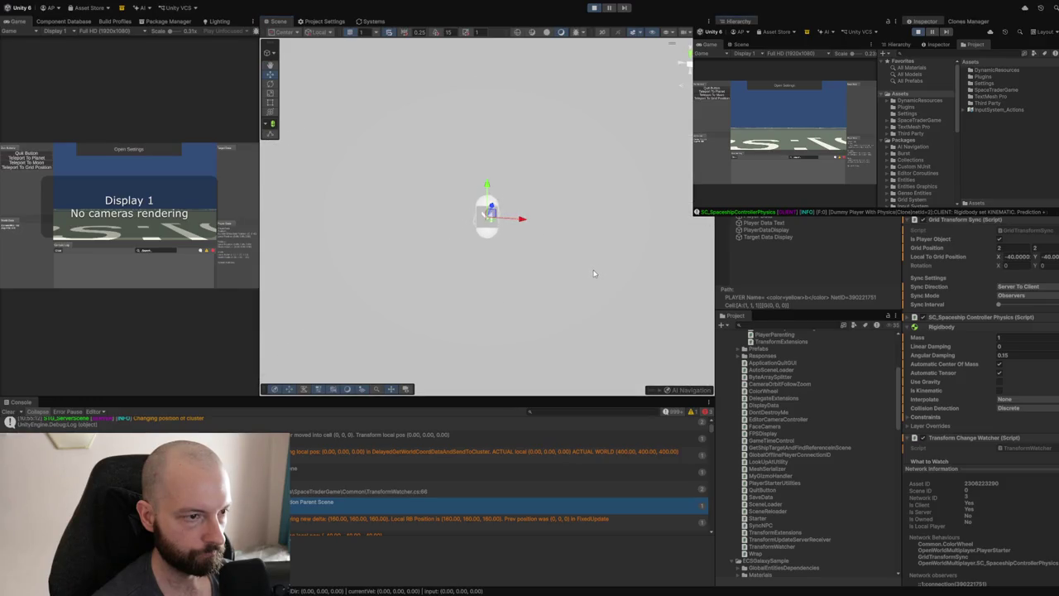
scroll(592, 275, "down", 1)
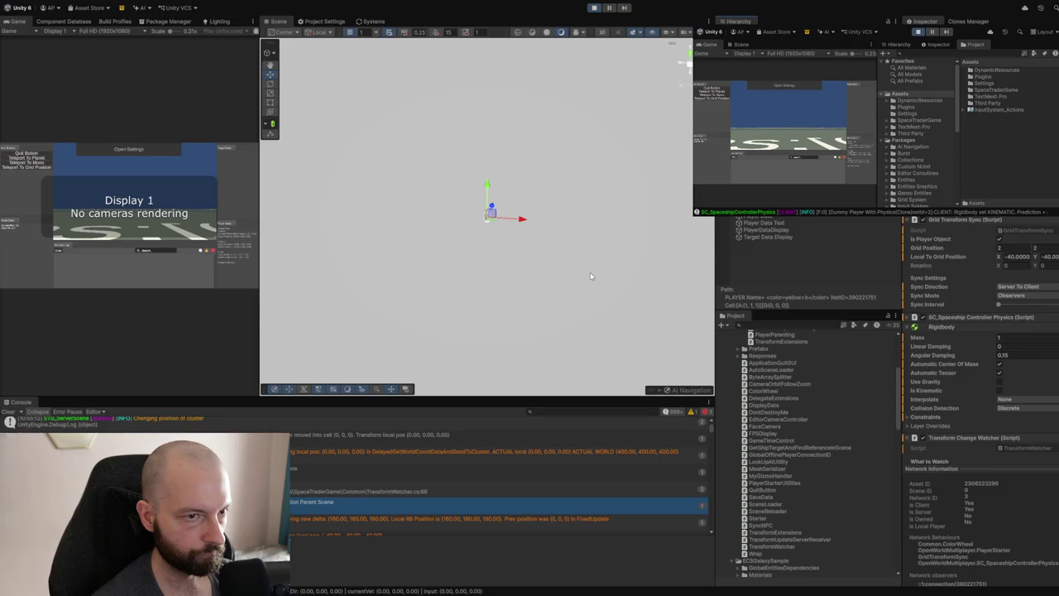
scroll(590, 273, "down", 3)
scroll(588, 275, "down", 5)
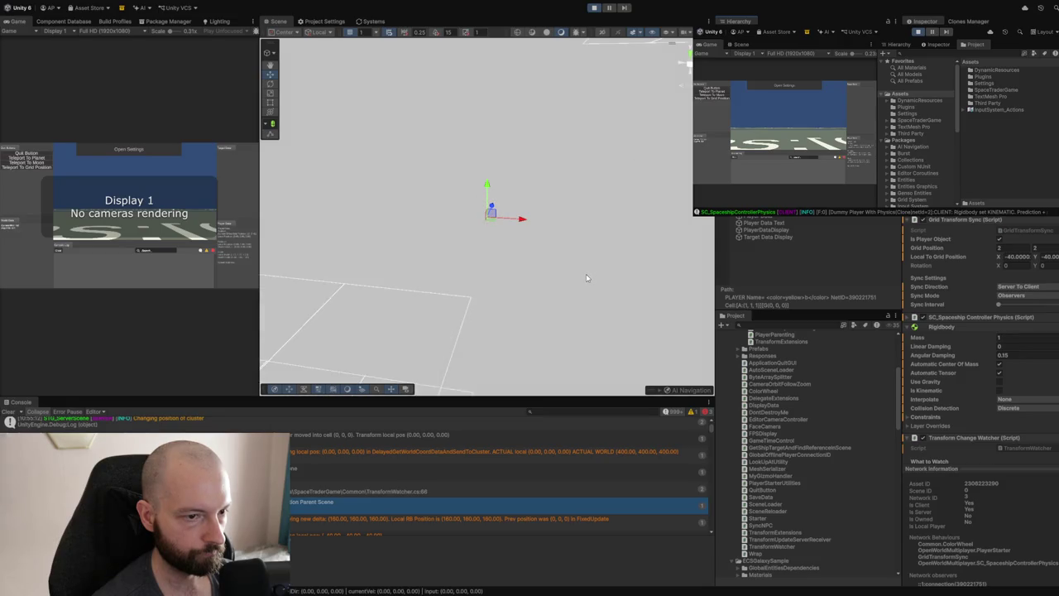
scroll(585, 273, "down", 5)
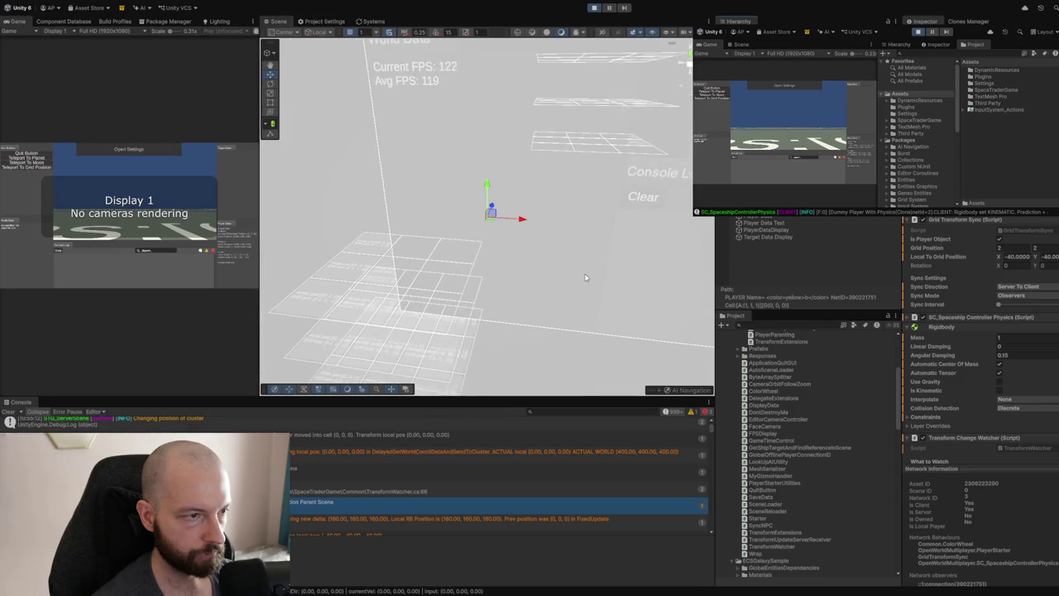
left_click_drag(590, 225, 579, 390)
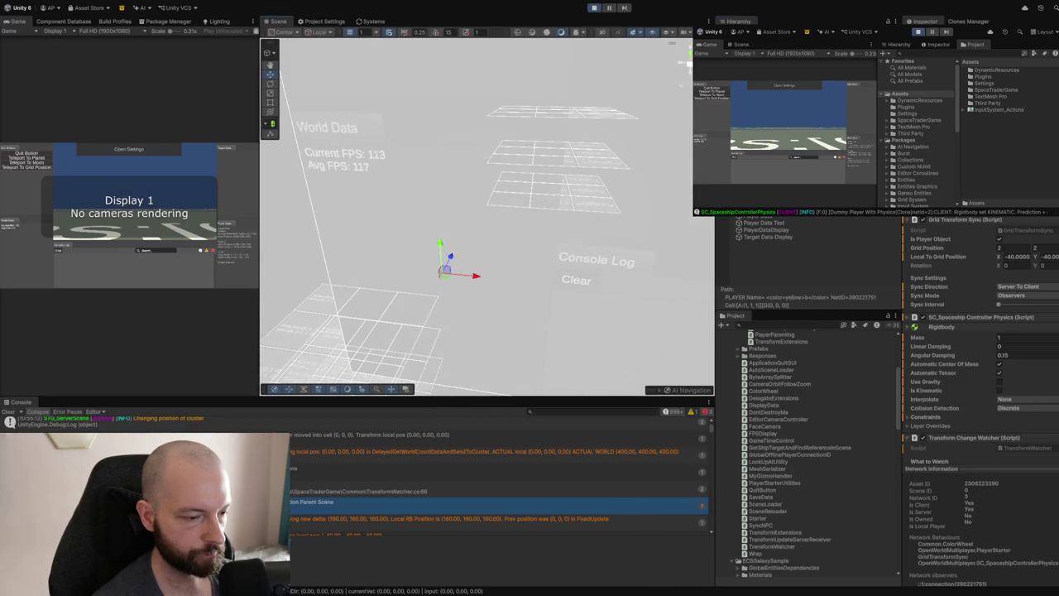
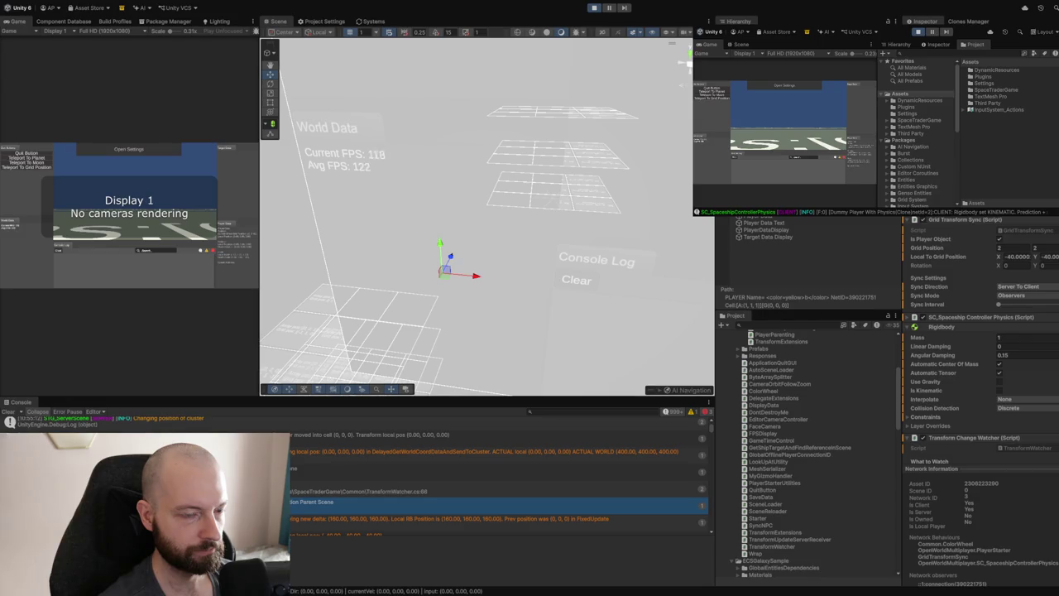
Read the console message's stack trace, then stop Play mode with Ctrl+P.
scroll(980, 339, "down", 5)
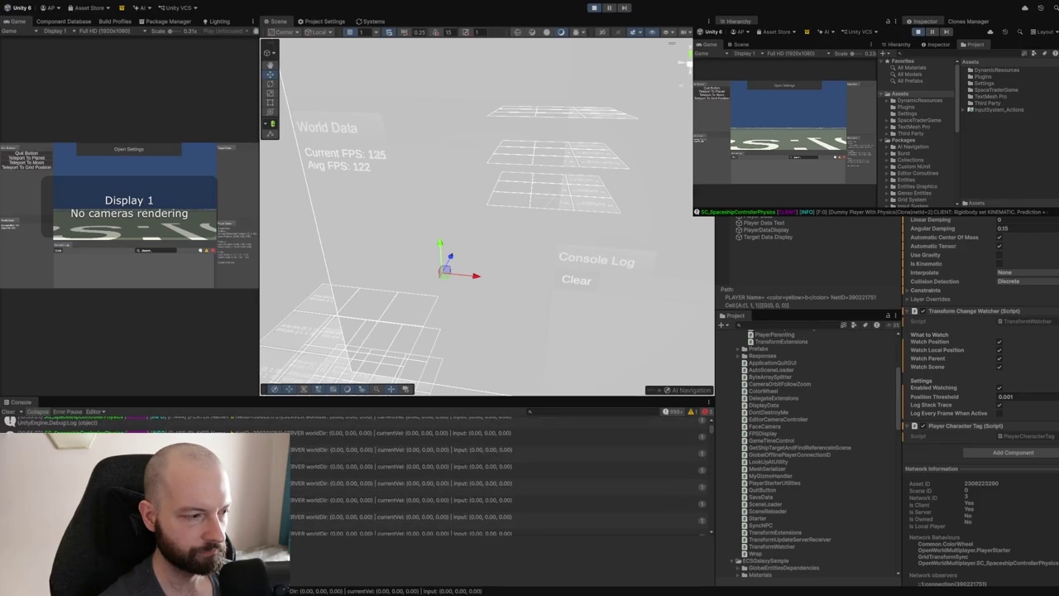
left_click(395, 450)
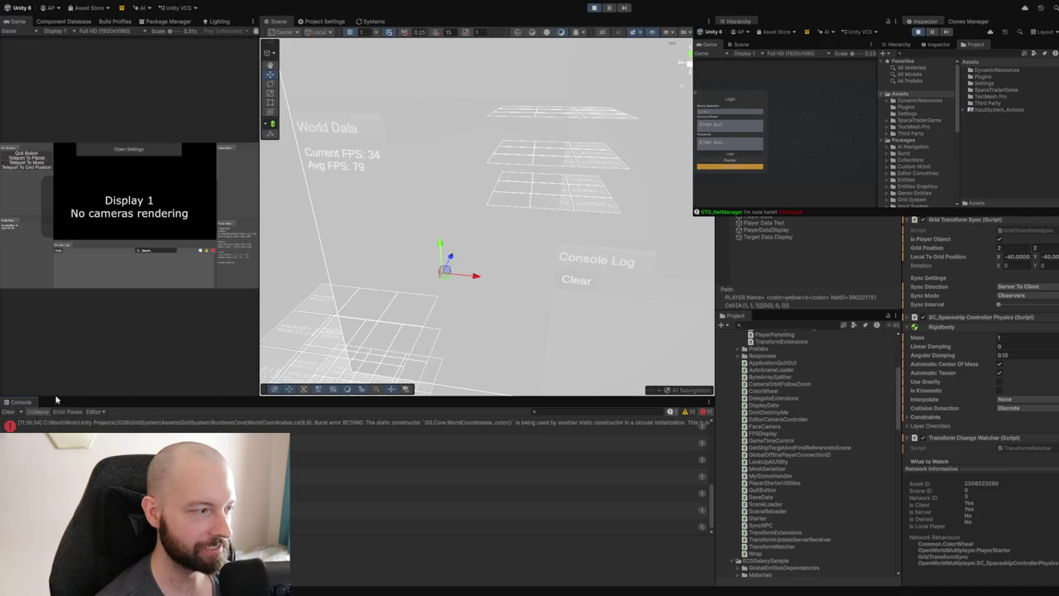
key("ctrl+p")
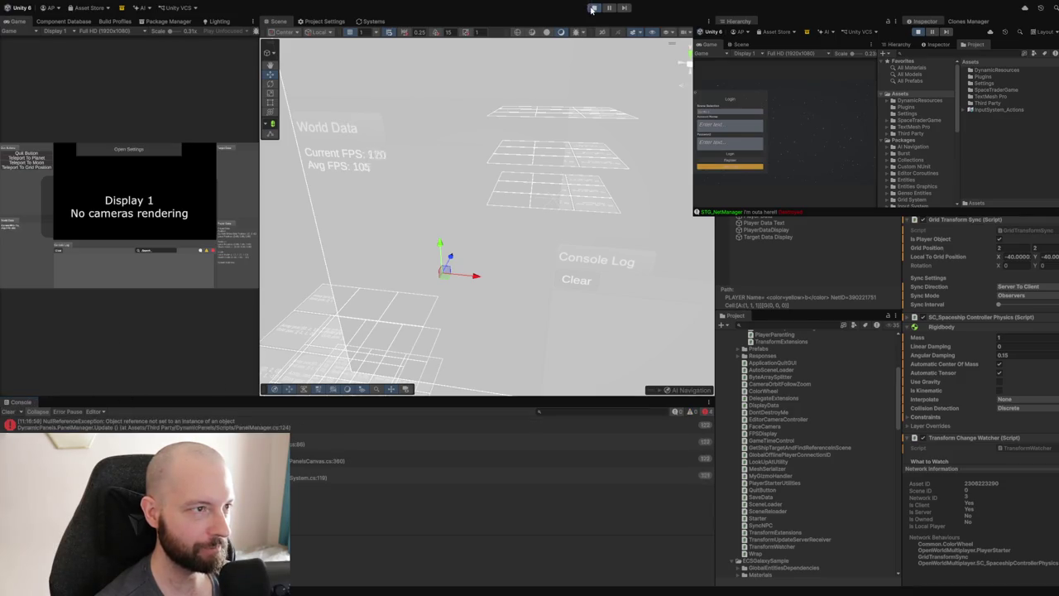
Start Play mode again and clear the old Console errors.
key("ctrl+p")
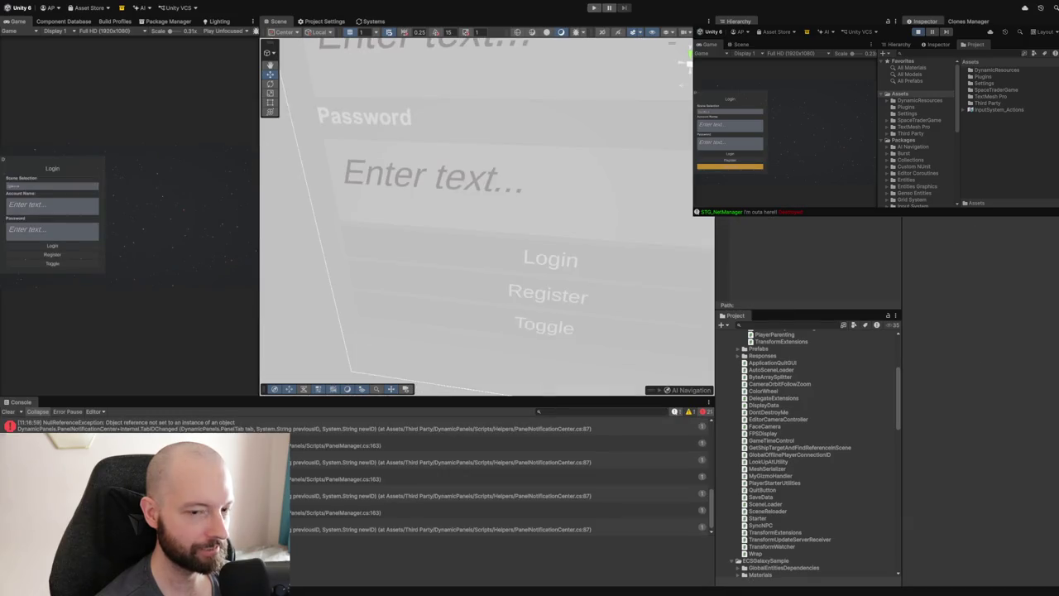
left_click(917, 32)
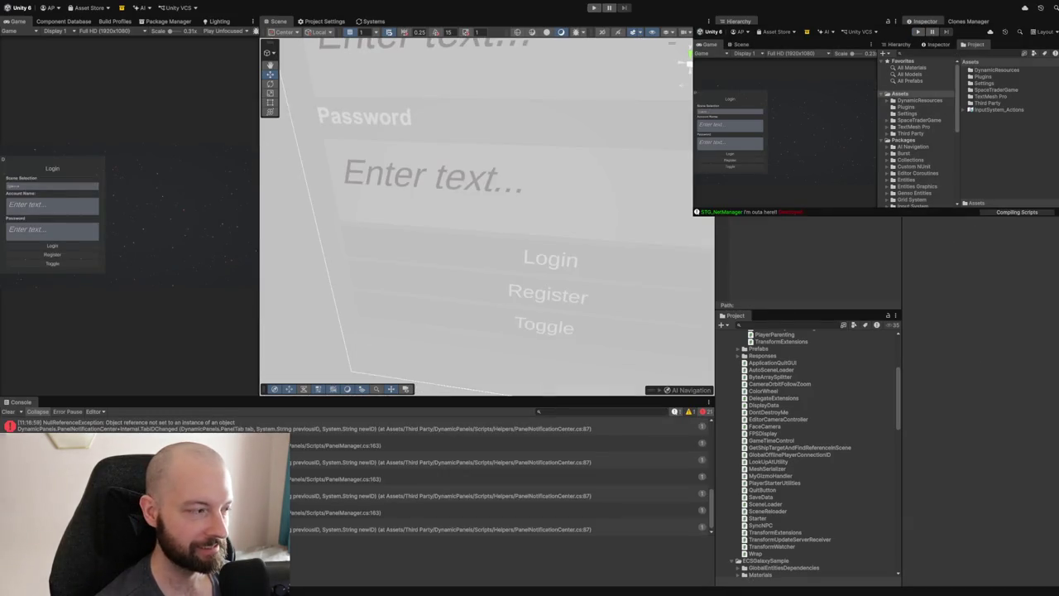
left_click(10, 412)
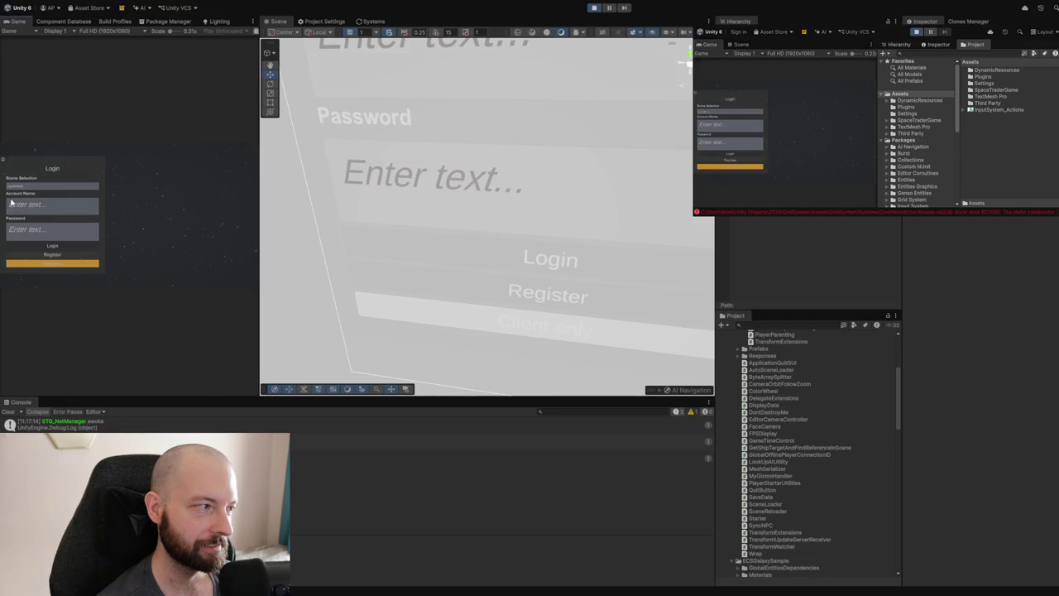
Enter an account name and password, switch to Host mode, and register the new account.
type("a")
left_click(23, 236)
type("a")
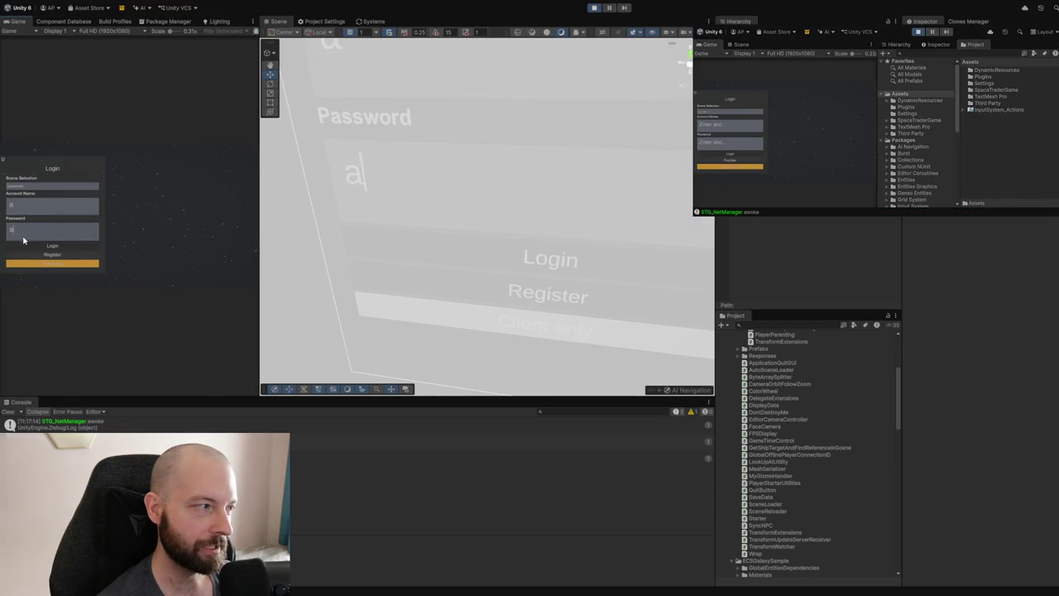
left_click(23, 265)
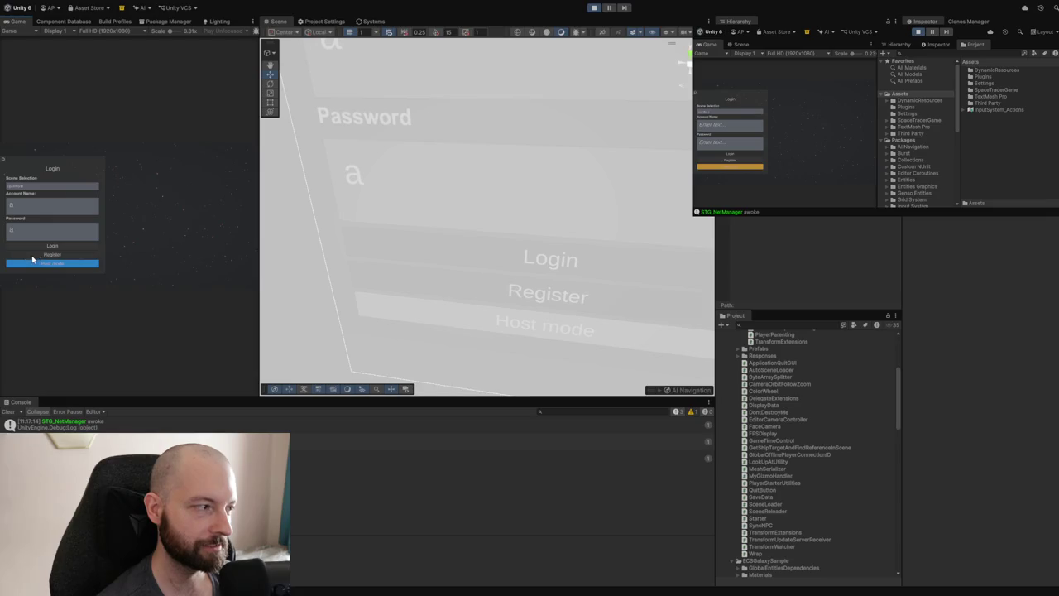
left_click(35, 254)
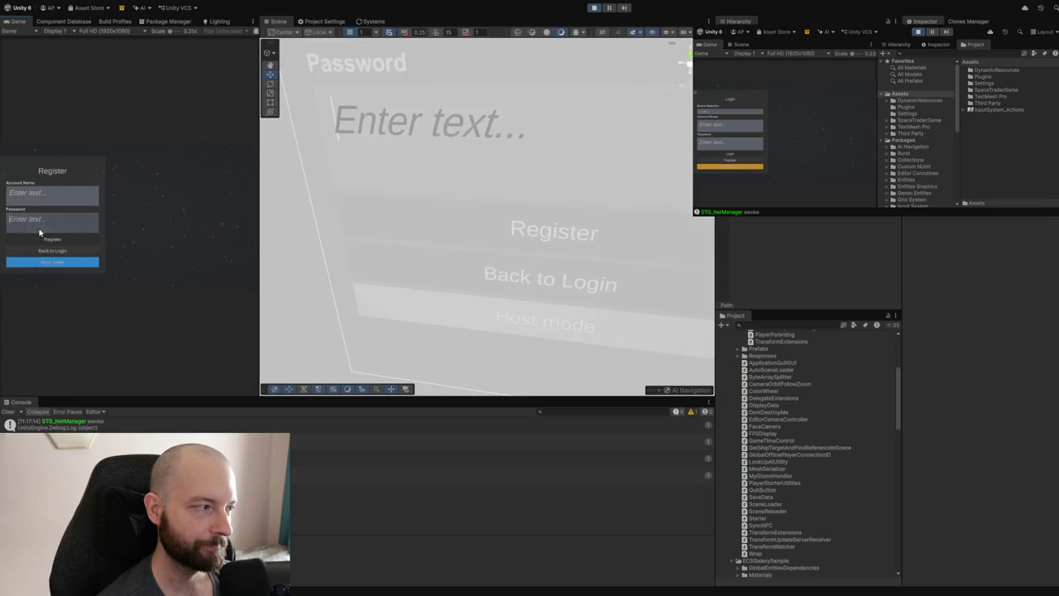
left_click(26, 239)
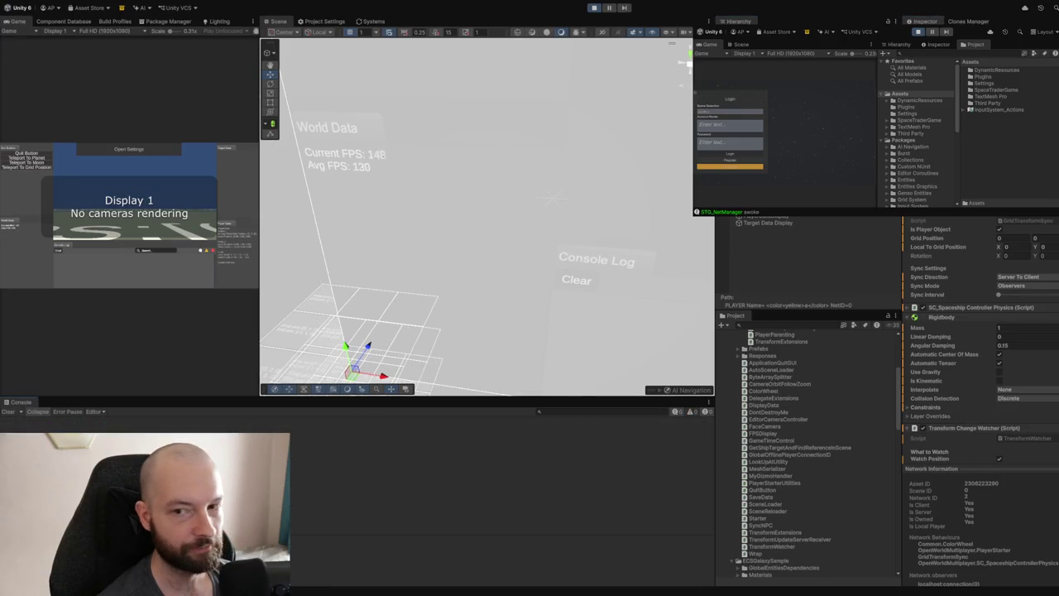
In the clone client's Game view, focus Account Name and switch to the Register form.
left_click(733, 129)
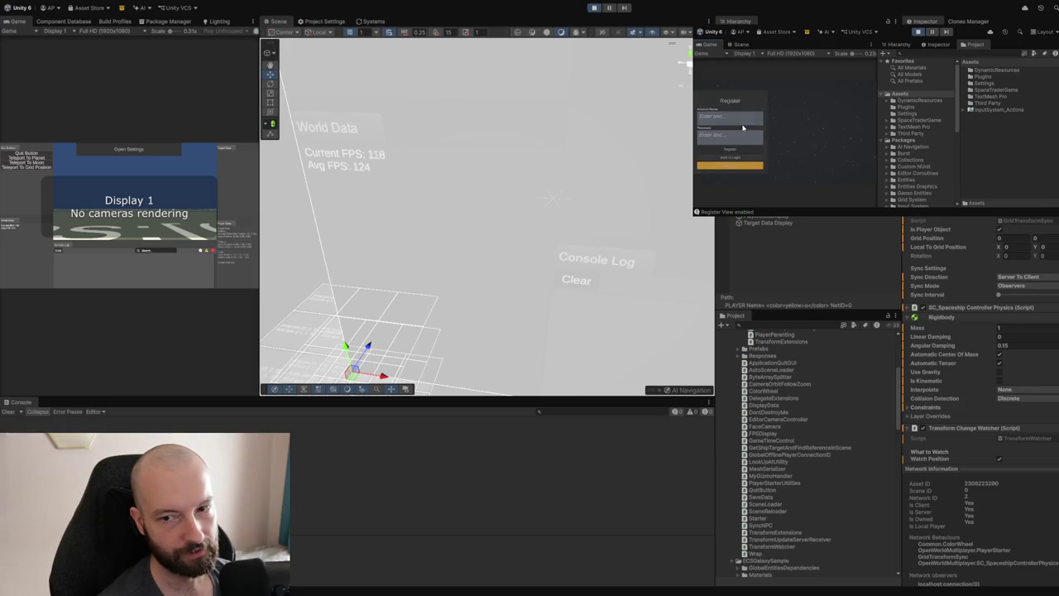
left_click(713, 152)
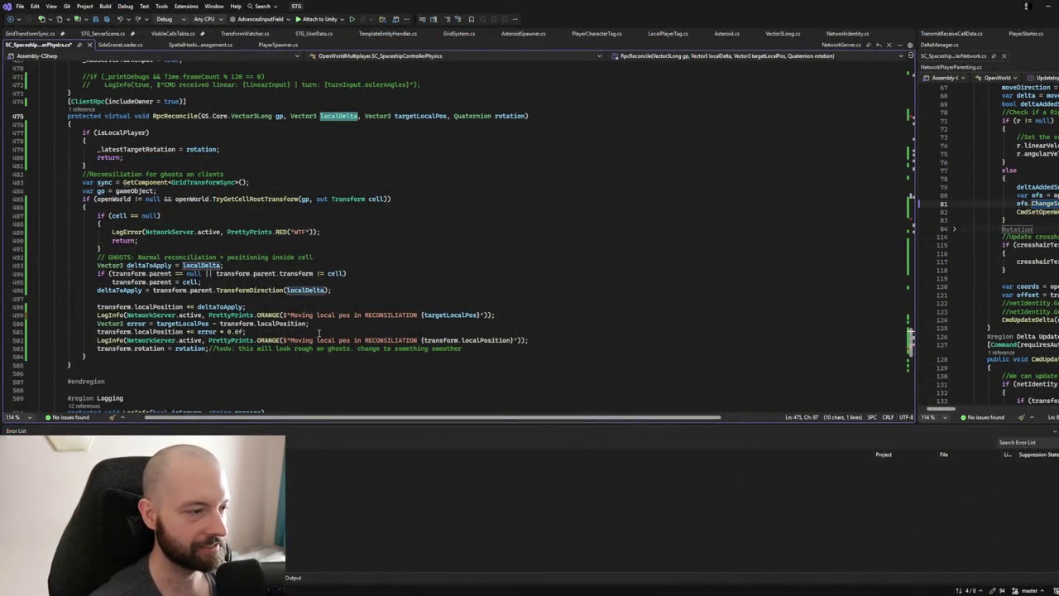
Insert {localDelta} before {targetLocalPos} in the RECONSILIATION LogInfo message and save all files.
left_click(441, 315)
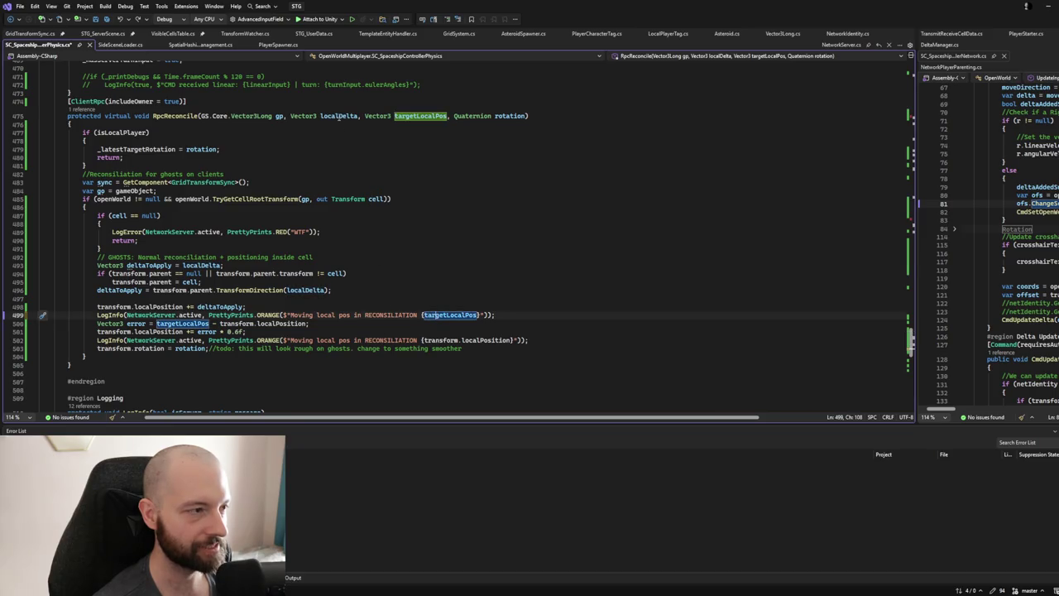
left_click(339, 117)
left_click(420, 315)
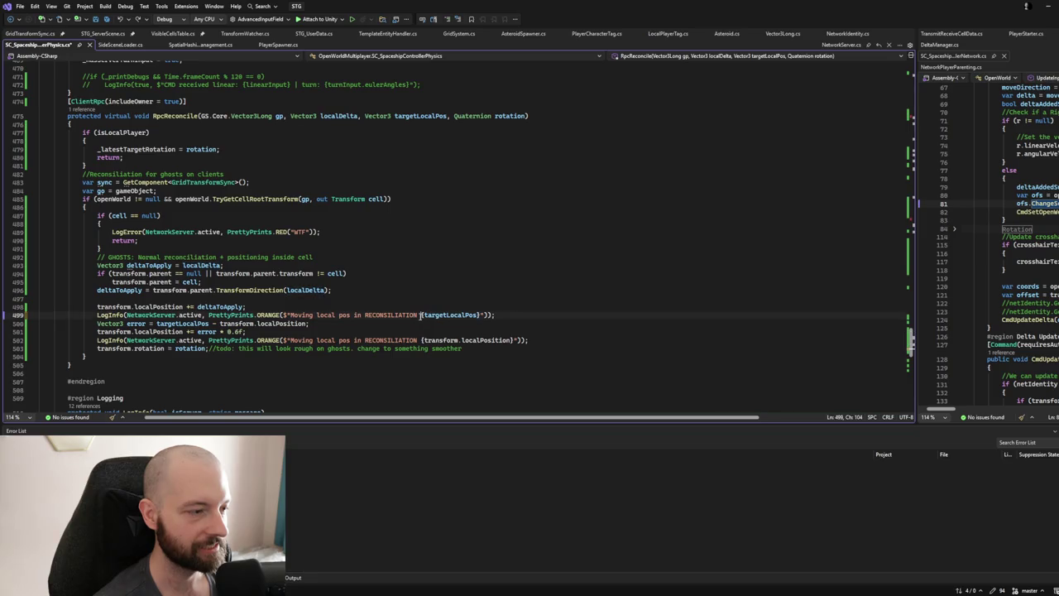
type("{localDelta} {")
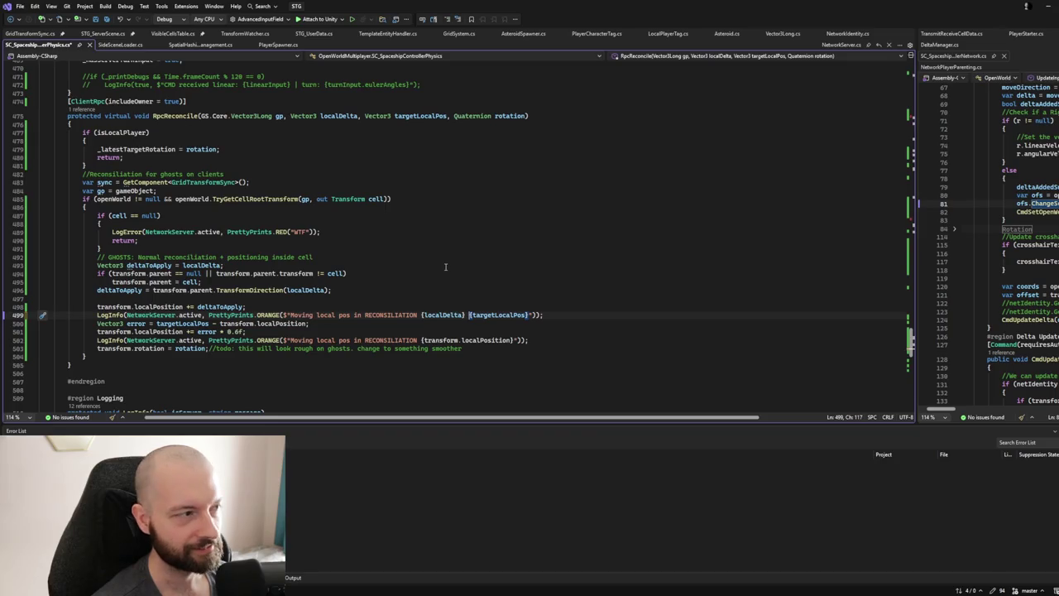
left_click(108, 21)
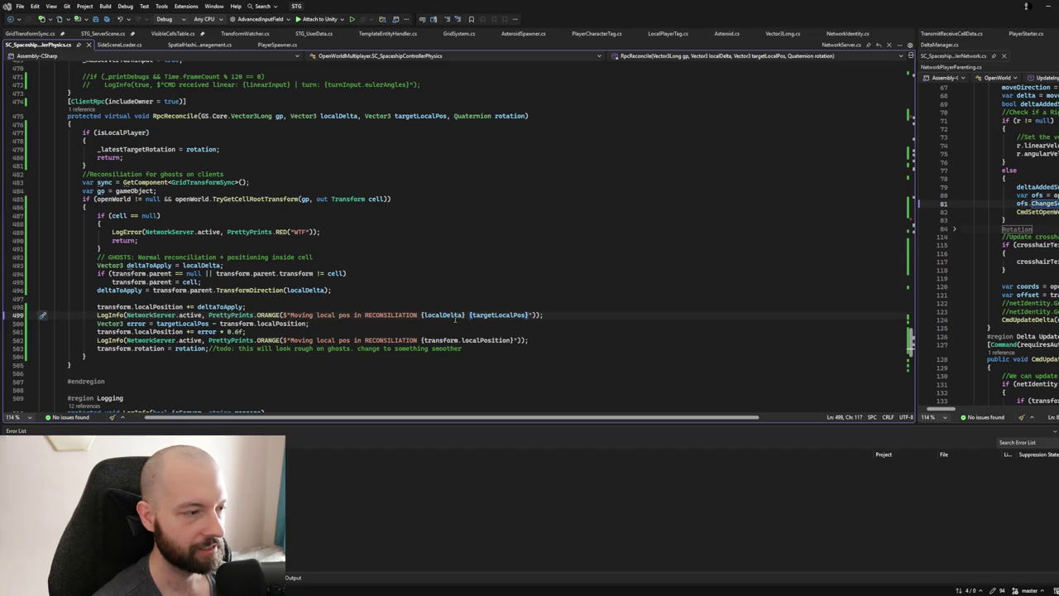
Label the values 'local delta' and 'target pos', and append 'prev local pos {transform.localPosition}'.
left_click(499, 316)
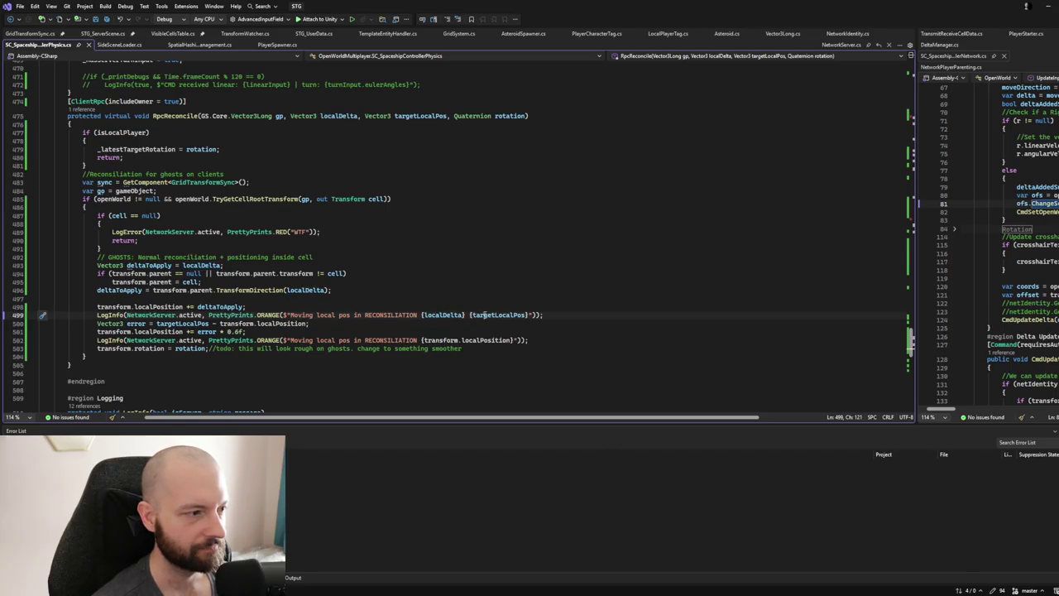
left_click(419, 308)
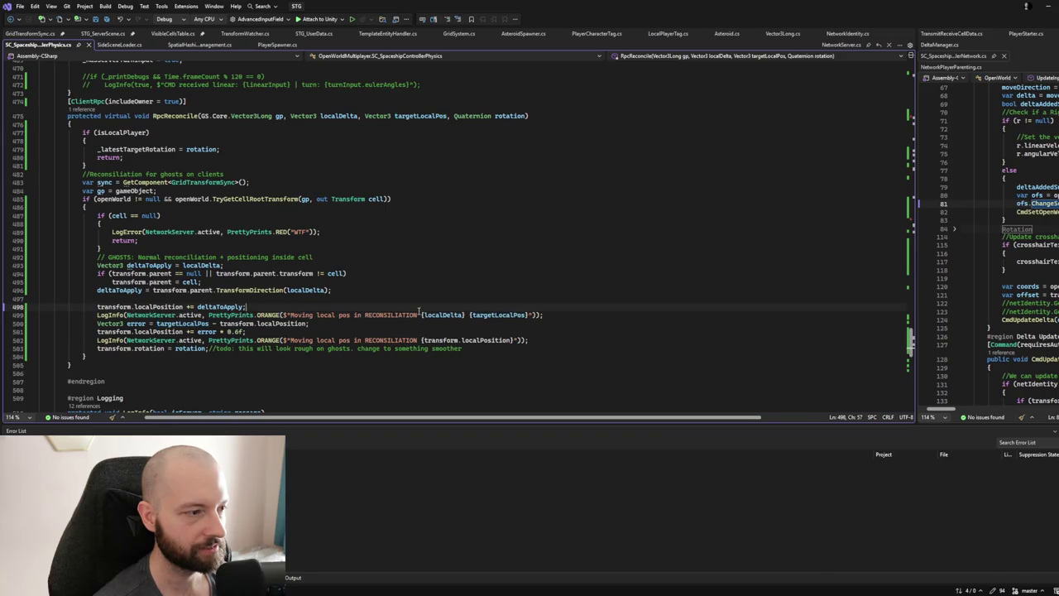
left_click(419, 314)
type("local delta")
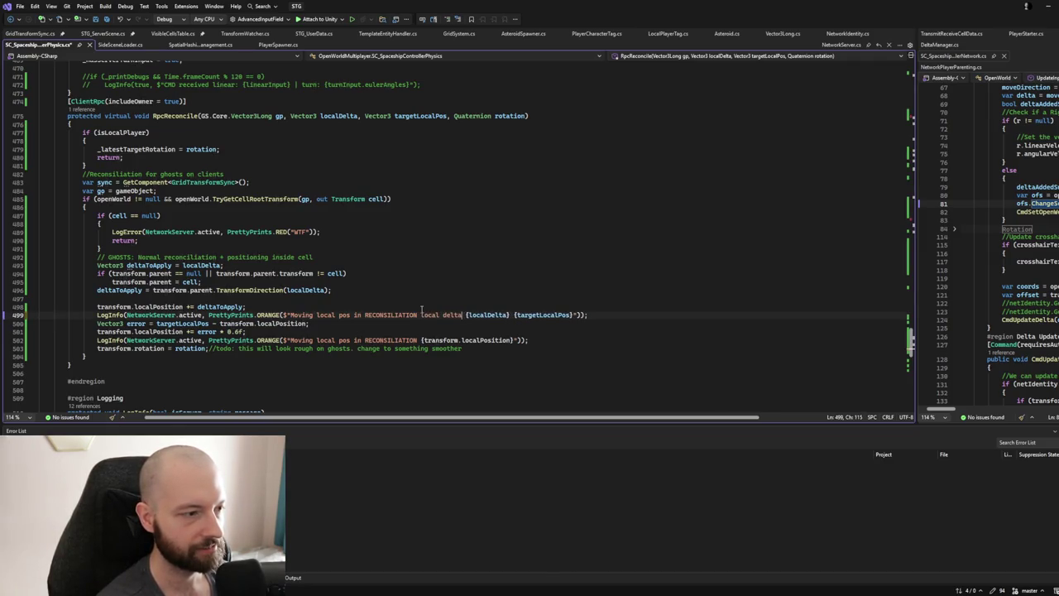
key("Right")
key("Right")
key("Right")
type("target pos")
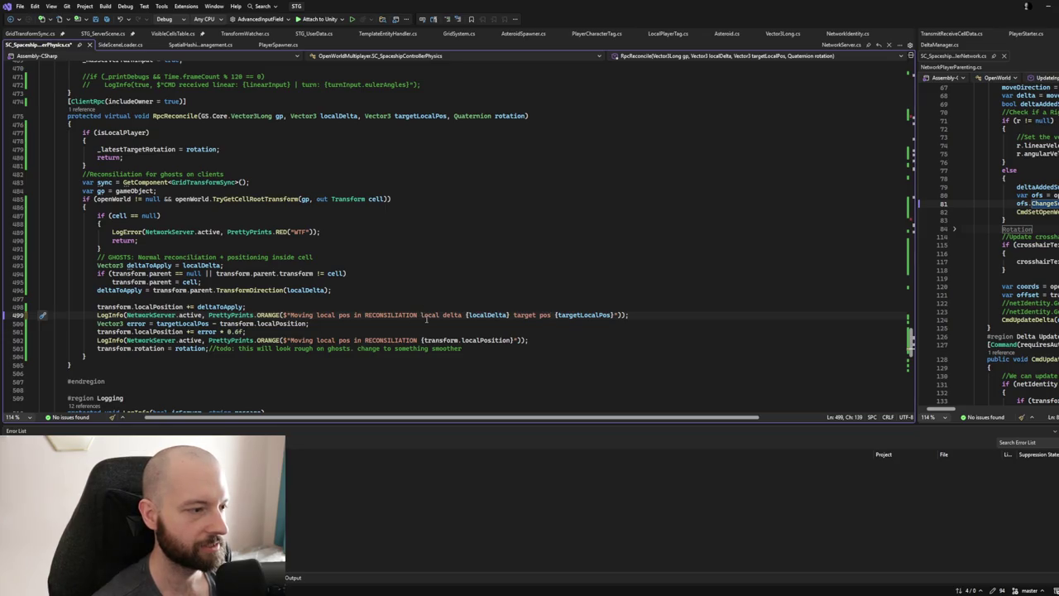
left_click(612, 314)
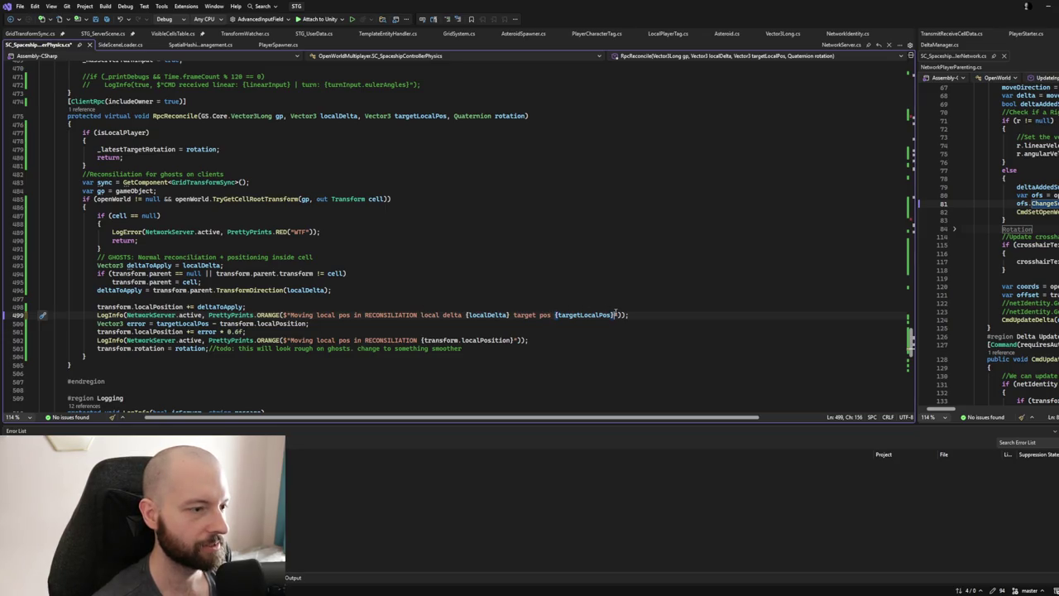
type("prev local pos")
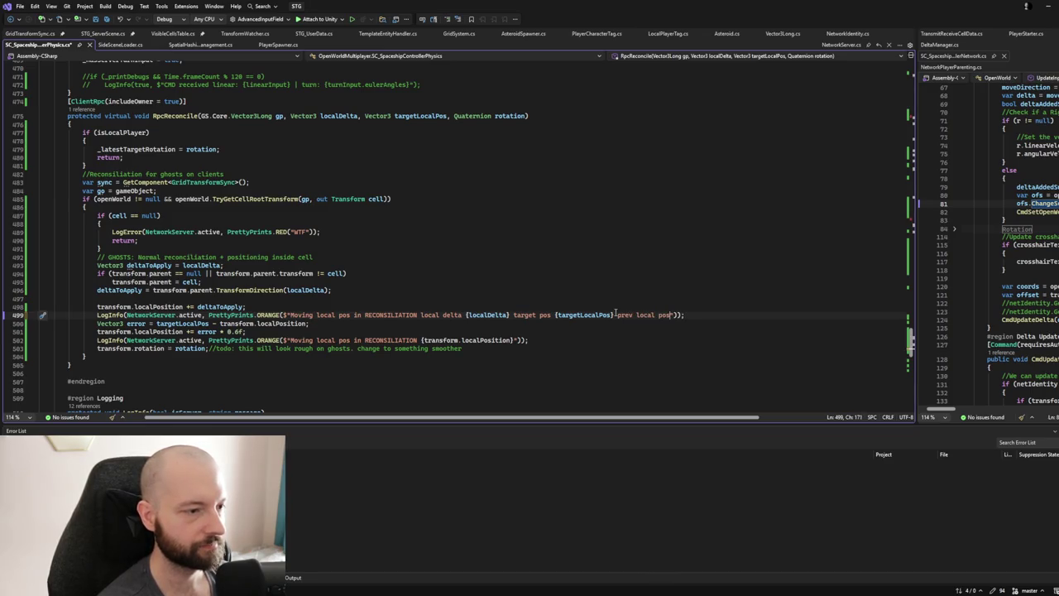
type(" {transform")
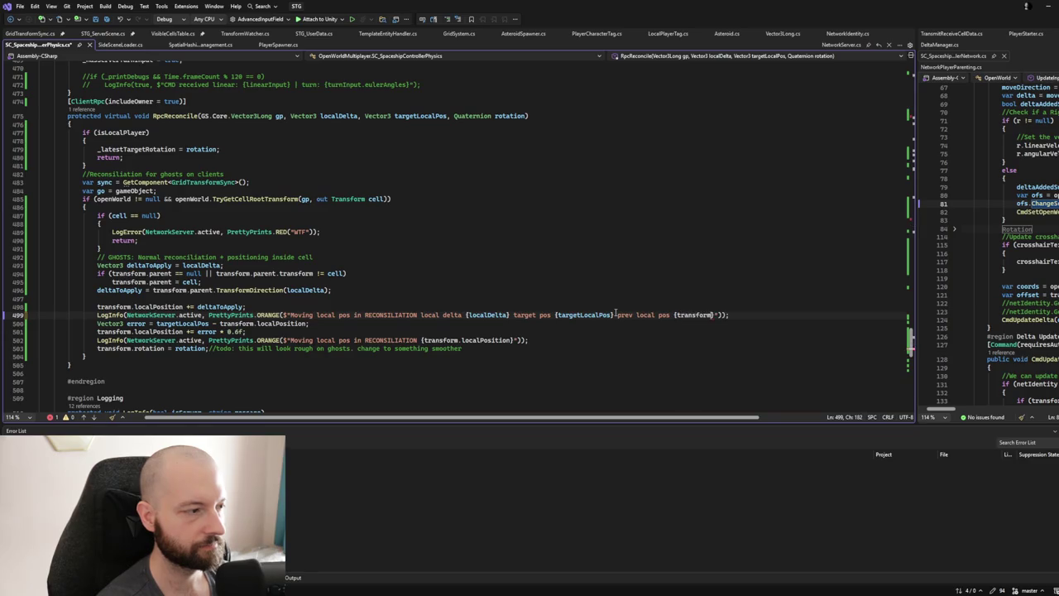
type(".localPosition")
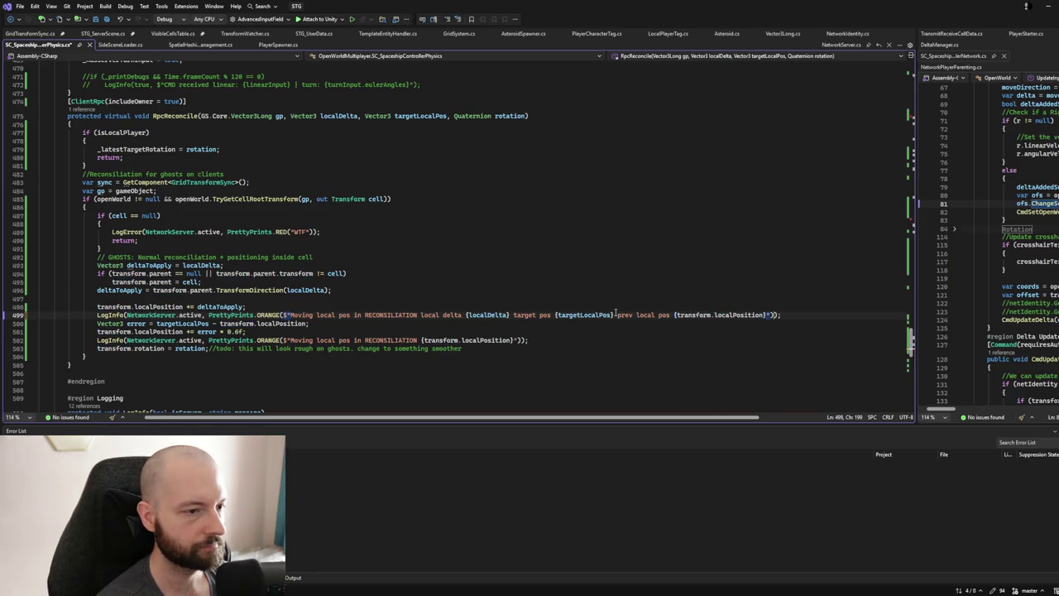
key("End")
key("shift+Home")
Move the LogInfo line up so it runs before the position update.
key("ctrl+x")
key("Up")
key("Up")
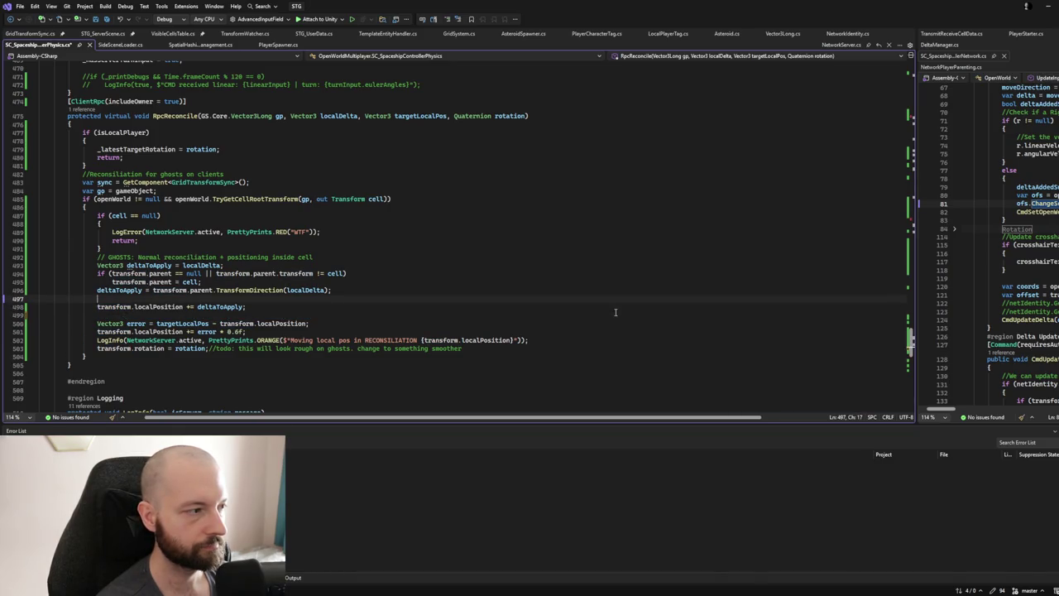
key("Return")
key("ctrl+v")
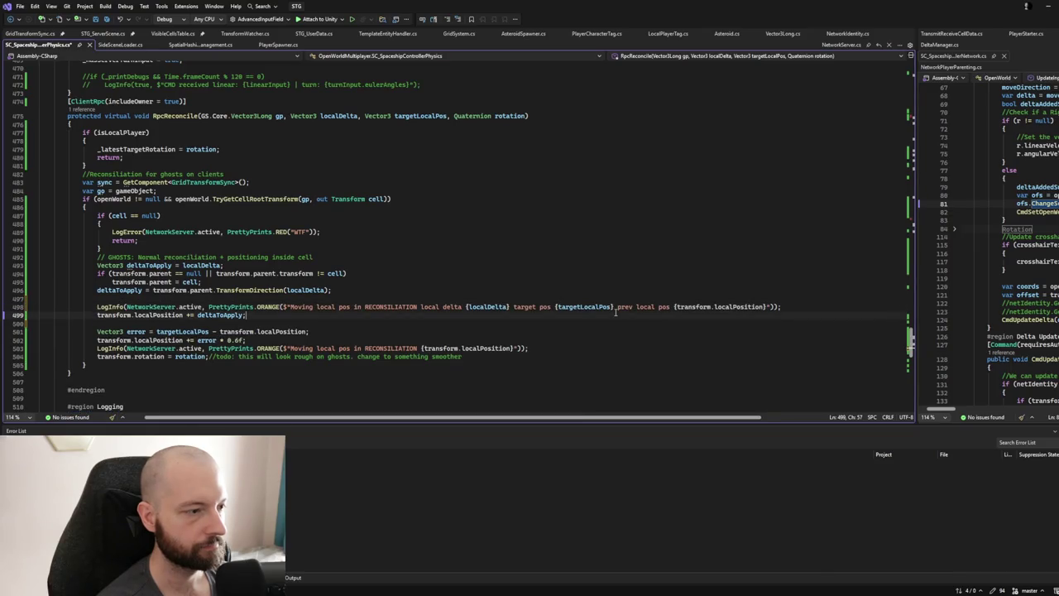
Make the log message report {deltaToApply}, fixing the mistyped name via autocompletion.
key("Left")
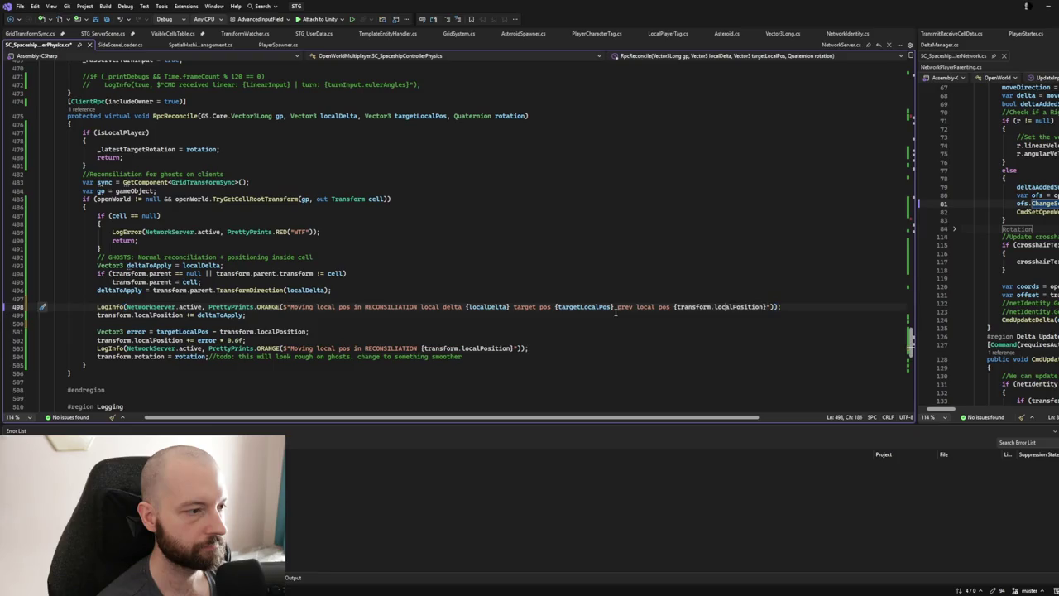
key("ctrl+Left")
key("ctrl+Left")
key("ctrl+Left")
type("de")
type("lta")
type("pply {")
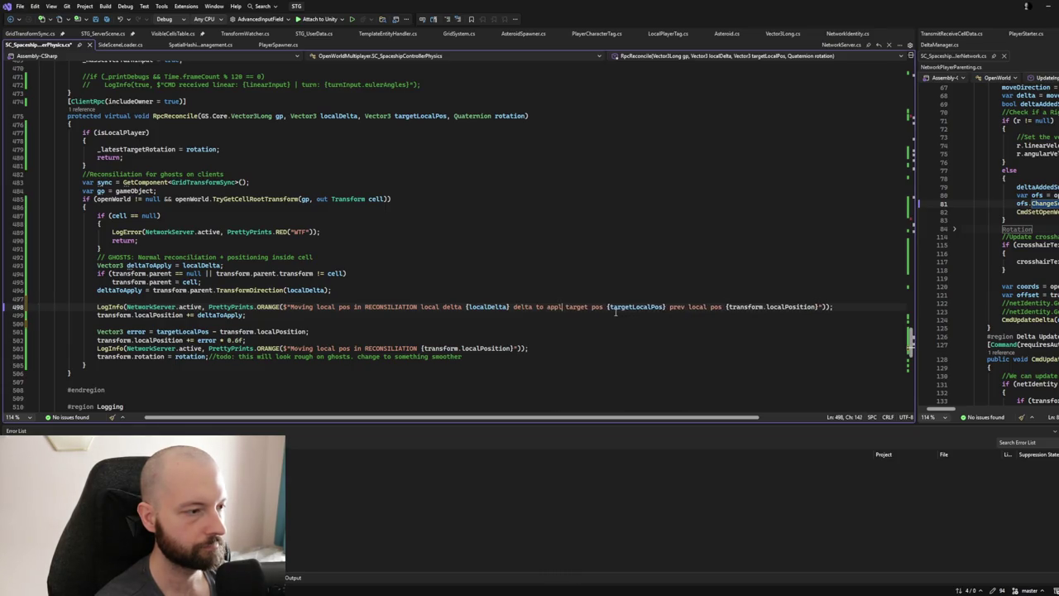
type("delegate")
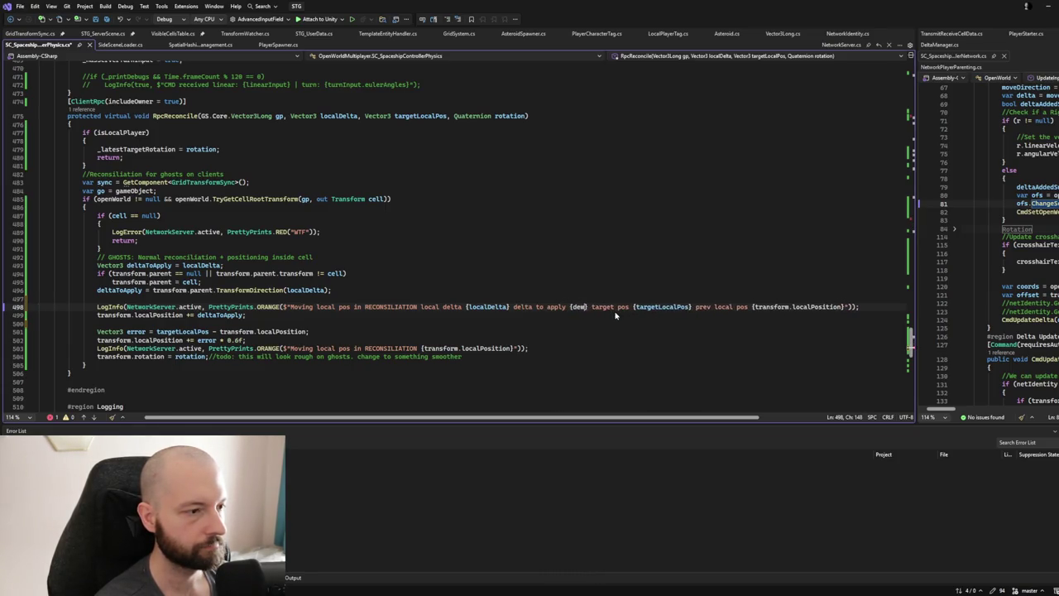
key("BackSpace")
key("BackSpace")
key("BackSpace")
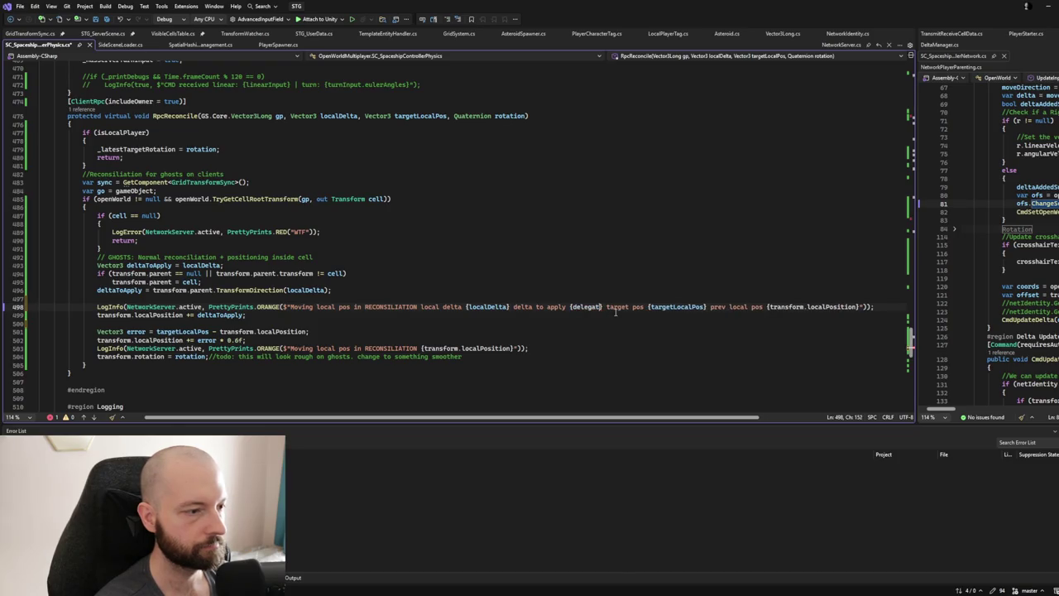
type("taToApp")
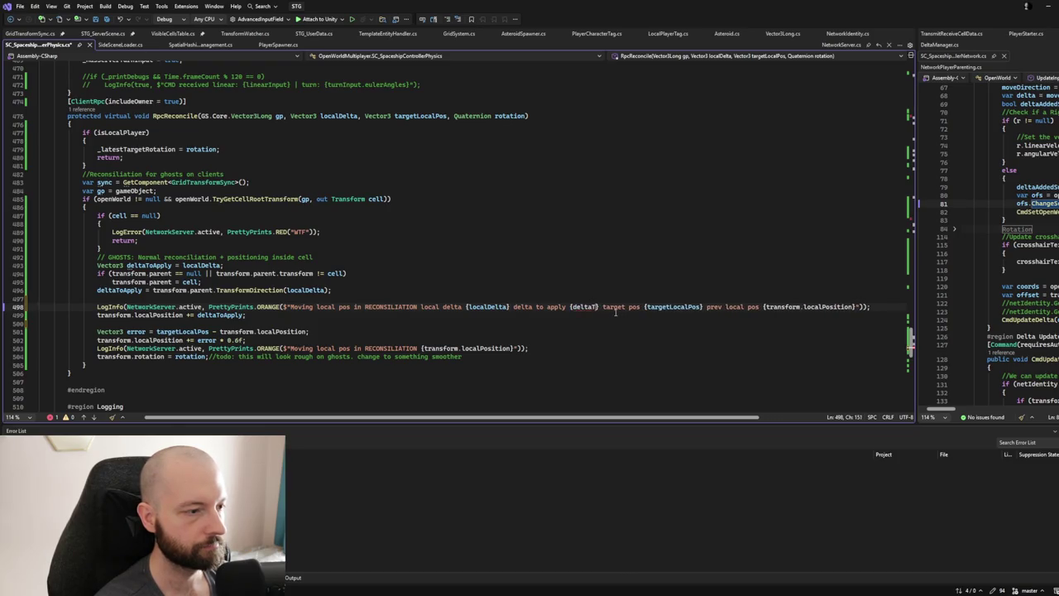
type("ly")
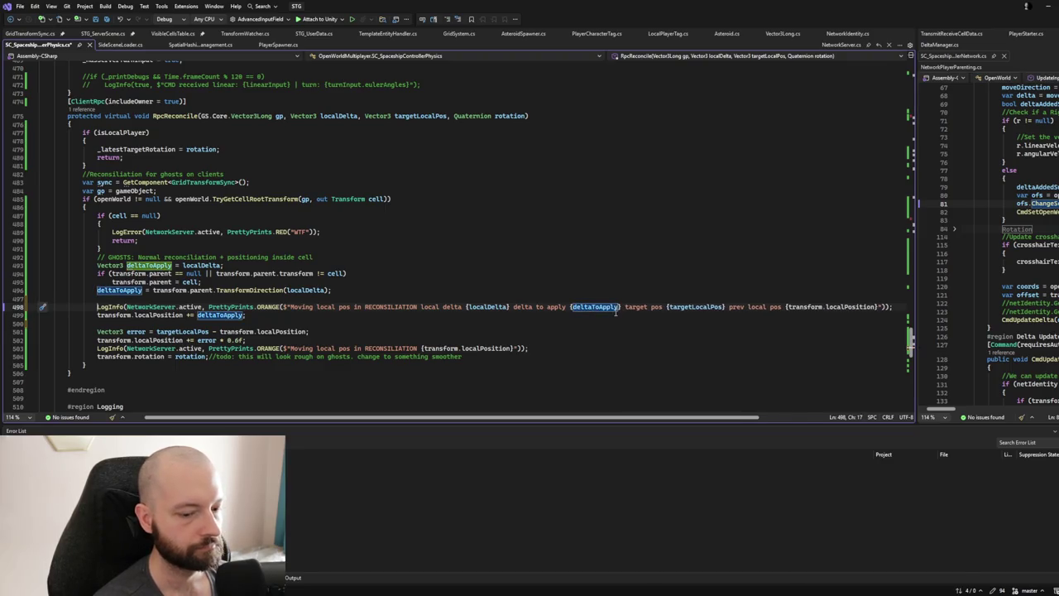
key("Home")
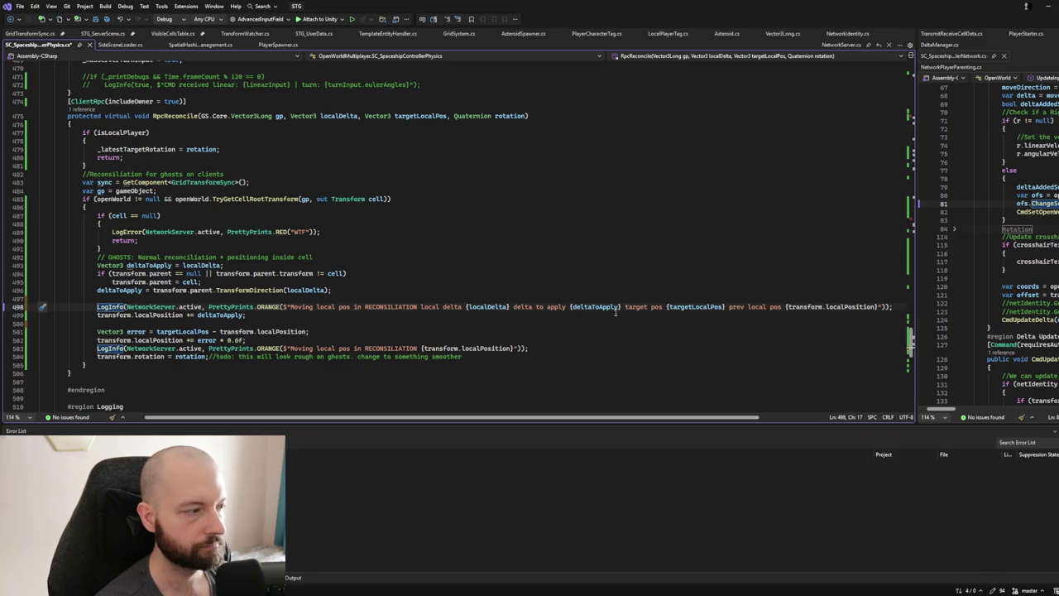
key("ctrl+End")
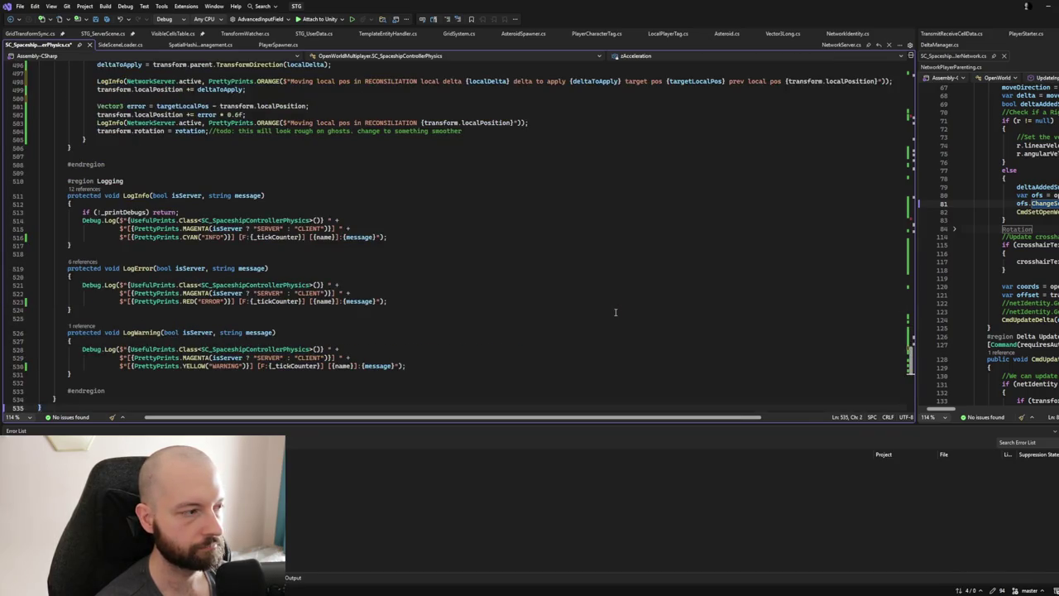
key("ctrl+z")
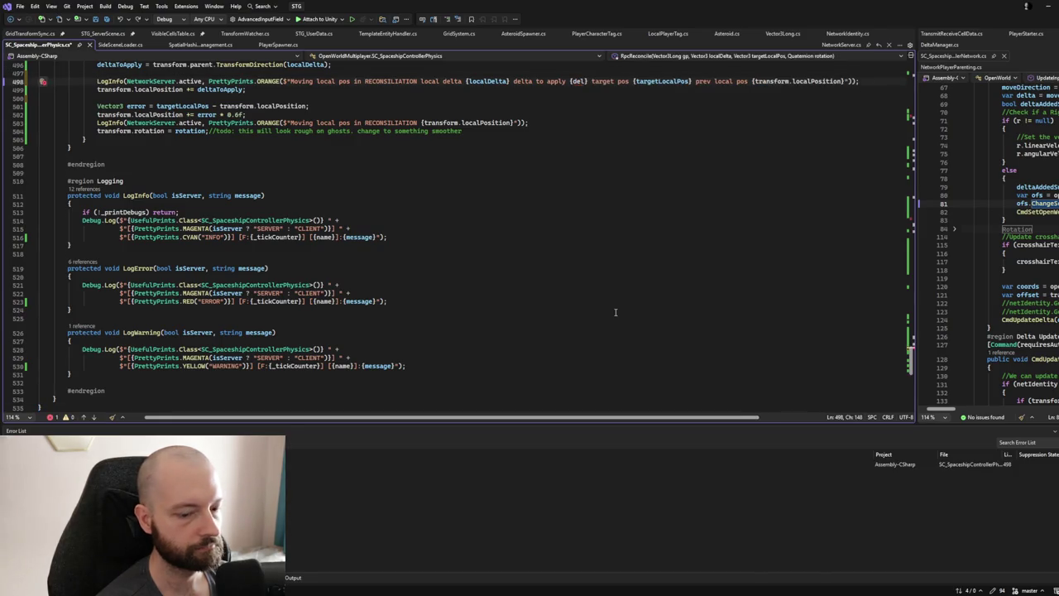
key("shift+End")
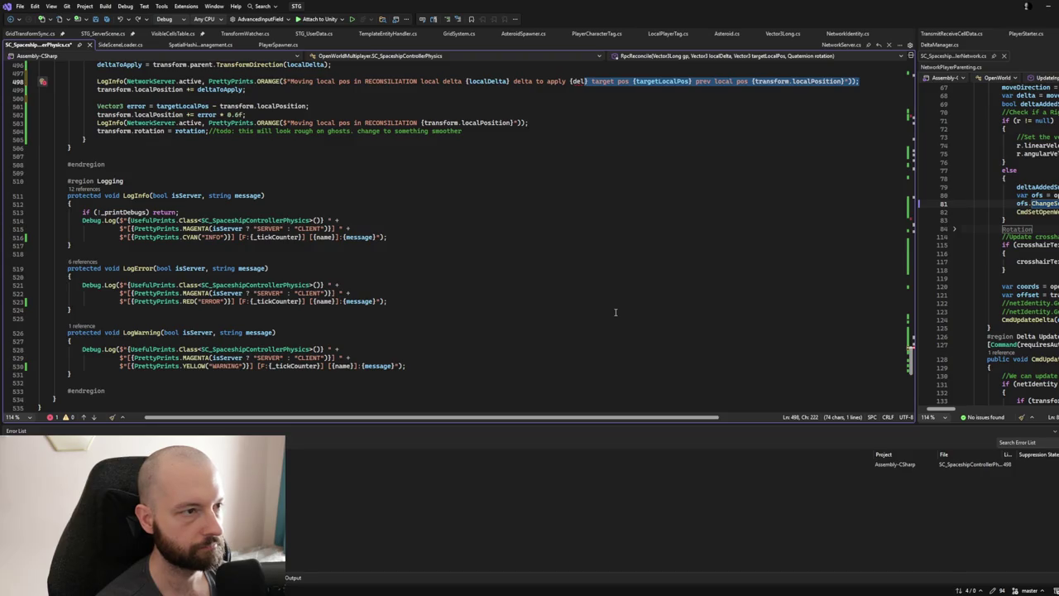
key("Home")
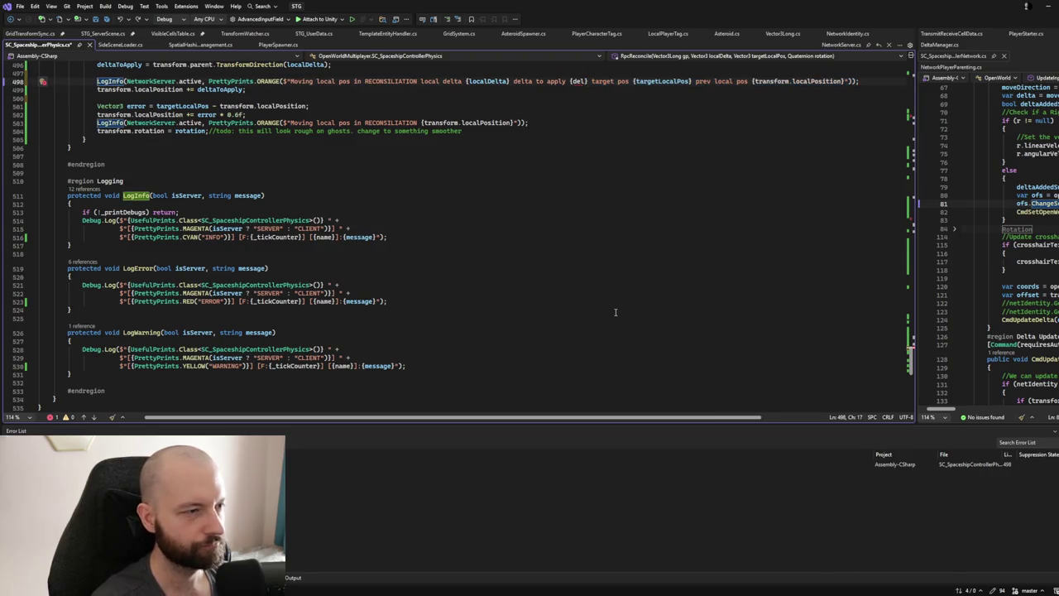
double_click(577, 81)
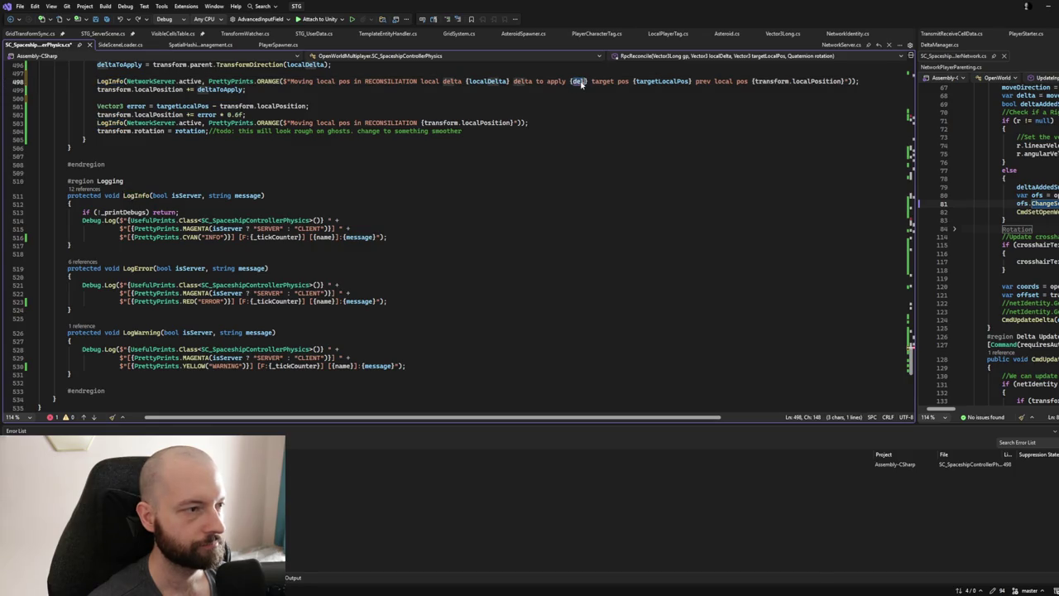
type("de")
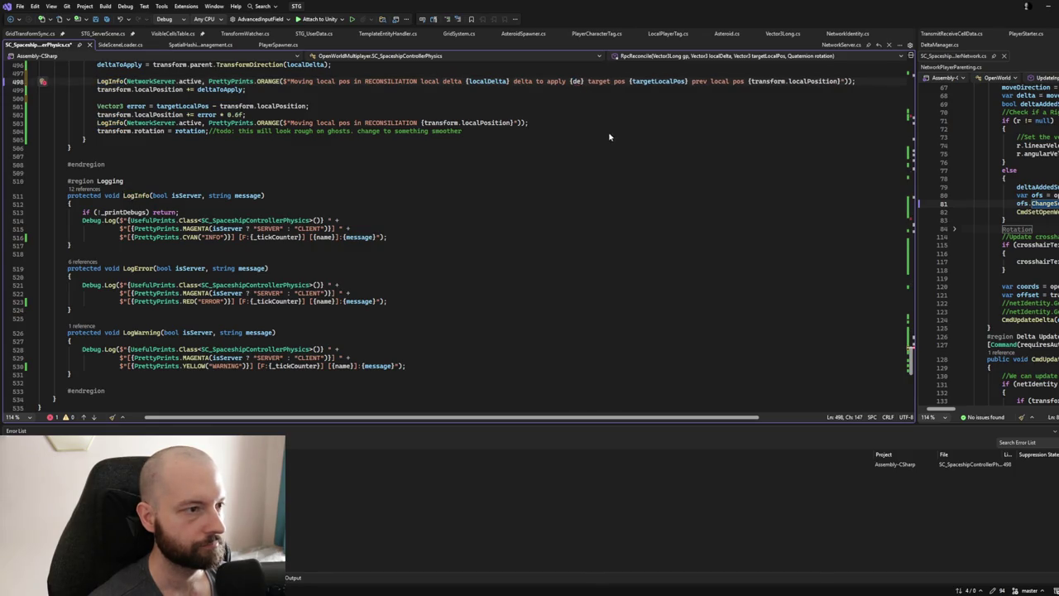
type("l")
key("Tab")
Copy the LogInfo call onto a new line after line 502, deleting the extra duplicate.
left_click(897, 81)
mouse_move(897, 81)
left_mouse_down()
mouse_move(248, 91)
mouse_move(41, 83)
mouse_move(96, 81)
left_mouse_up()
key("ctrl+c")
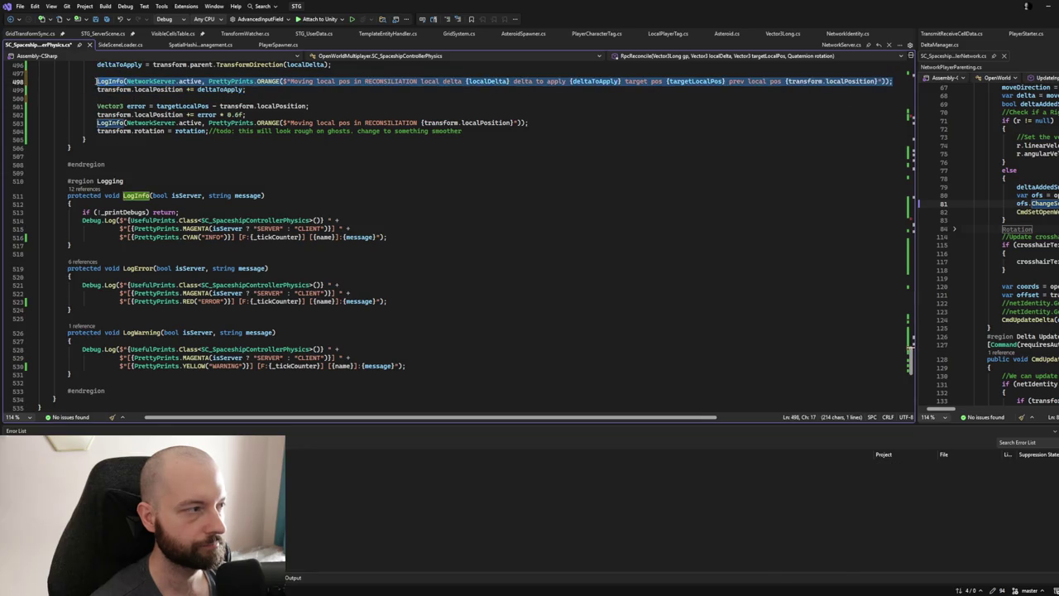
left_click(483, 131)
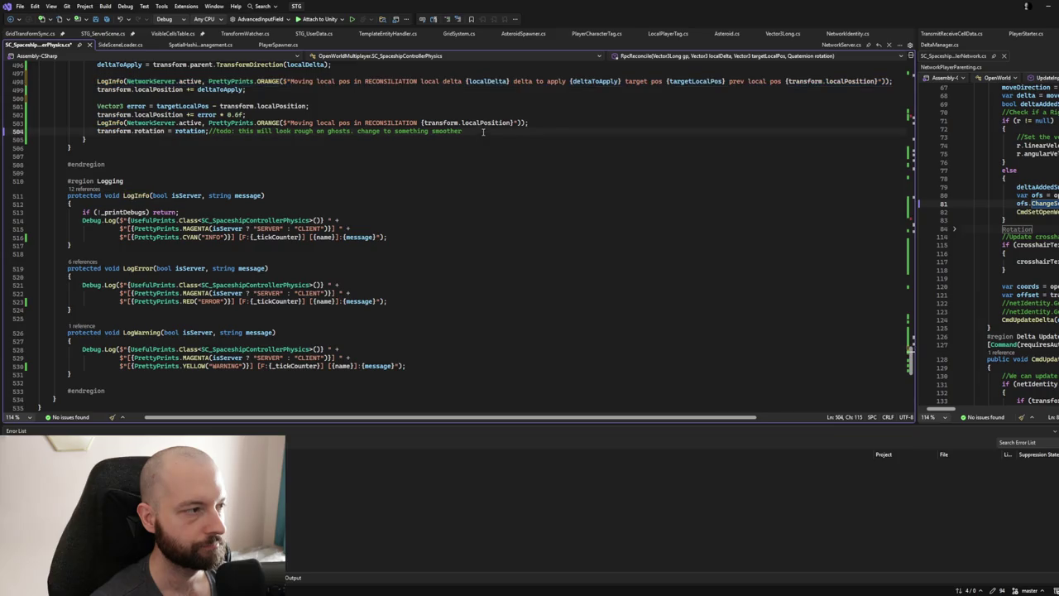
left_click(405, 106)
key("Down")
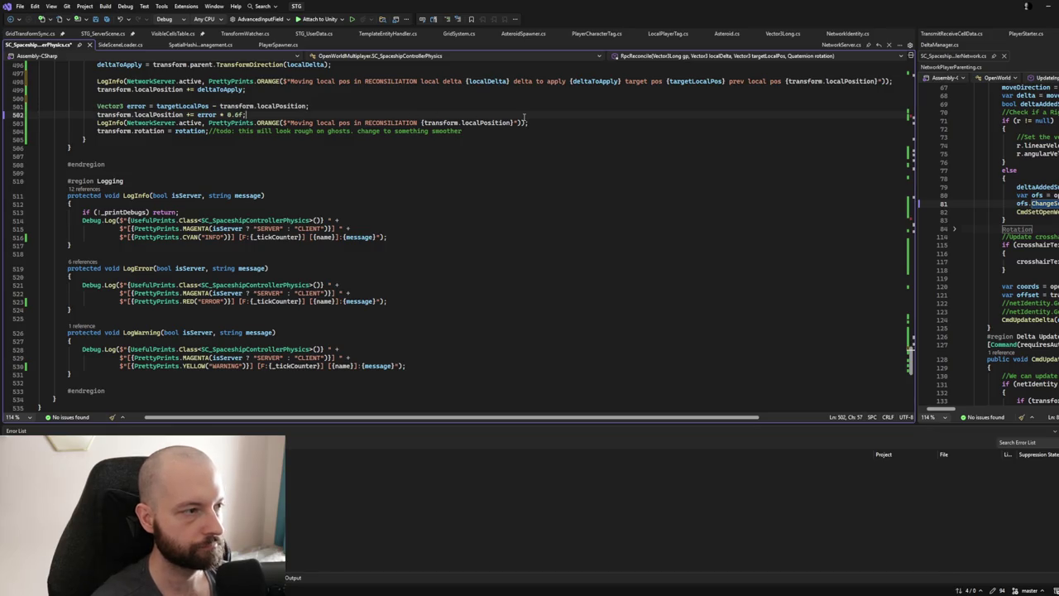
key("Return")
key("ctrl+v")
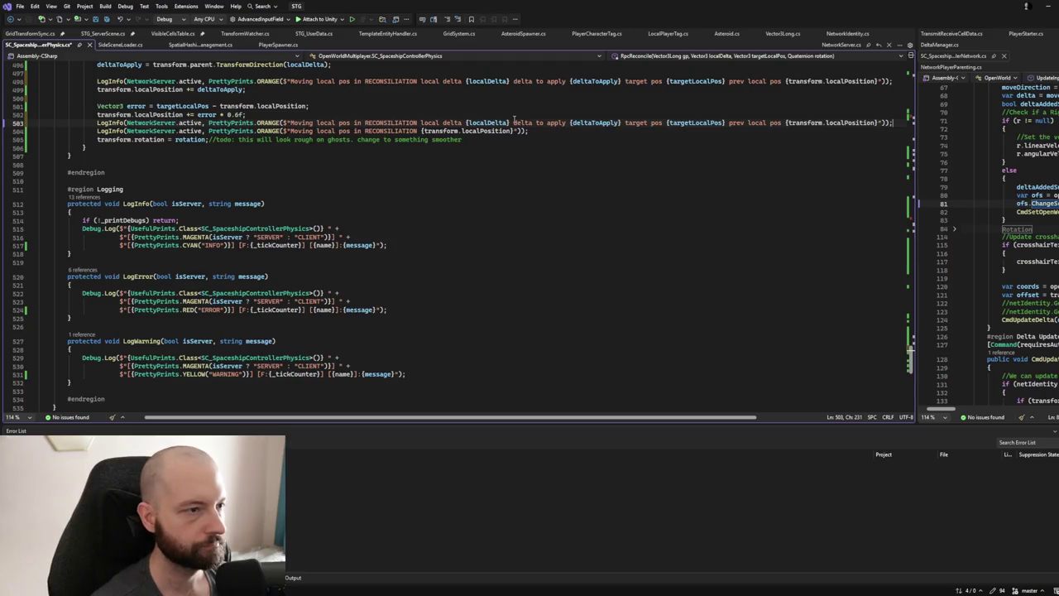
mouse_move(541, 133)
left_mouse_down()
mouse_move(914, 124)
mouse_move(888, 124)
mouse_move(899, 119)
left_mouse_up()
left_click(699, 138)
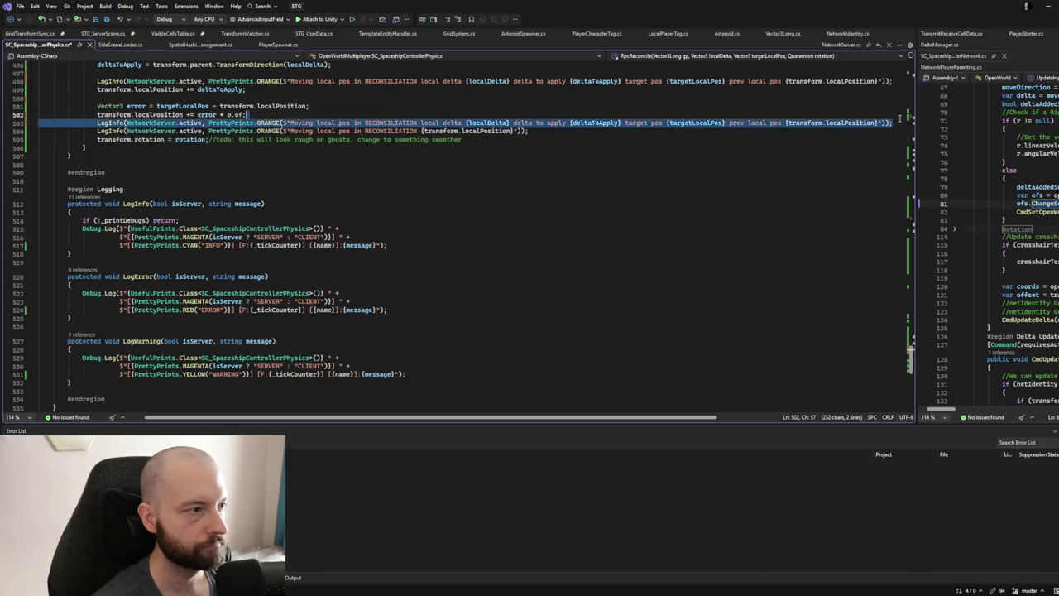
key("Delete")
Insert 'local pos after' before {transform.localPosition} in the second log message.
left_click(421, 123)
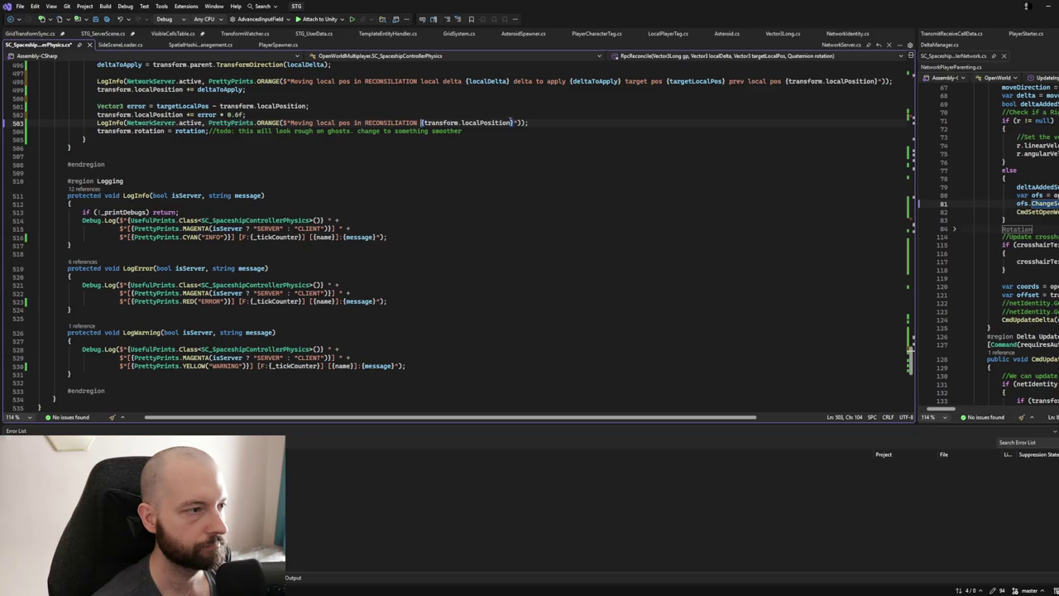
type("local pos aft")
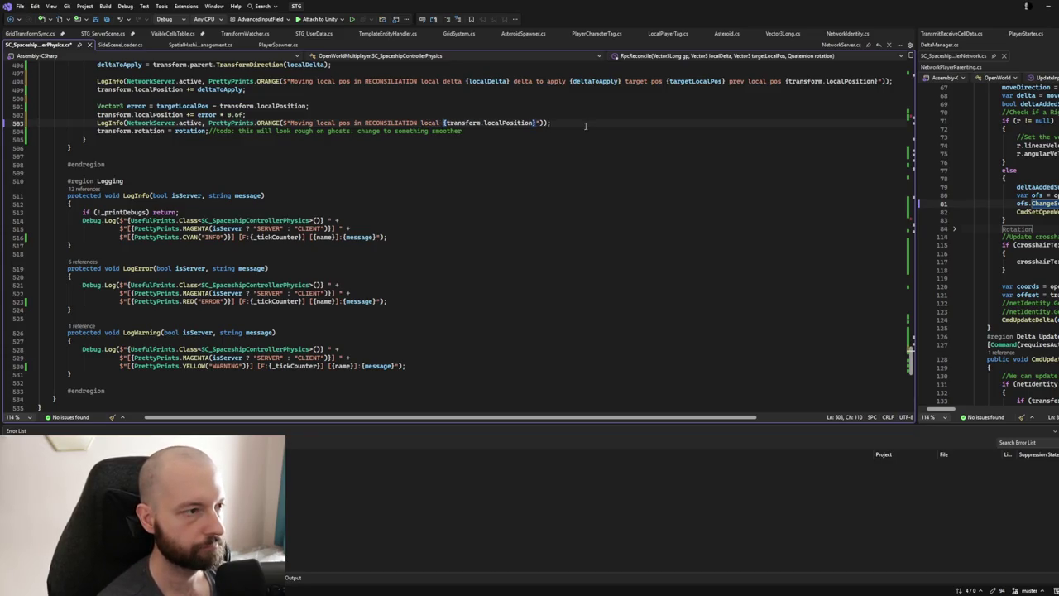
type("er")
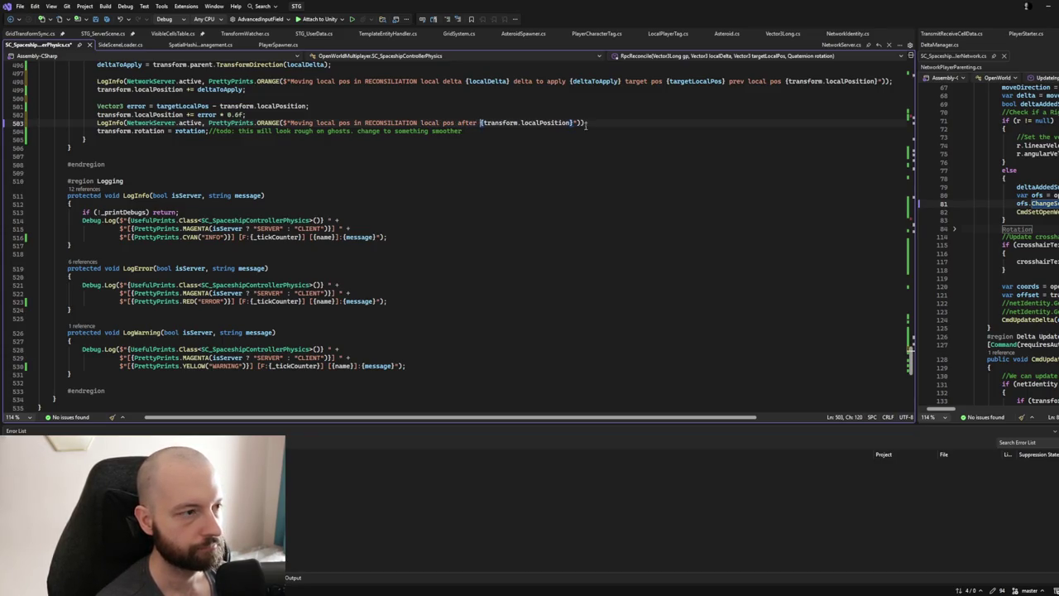
scroll(586, 126, "up", 4)
scroll(585, 125, "up", 3)
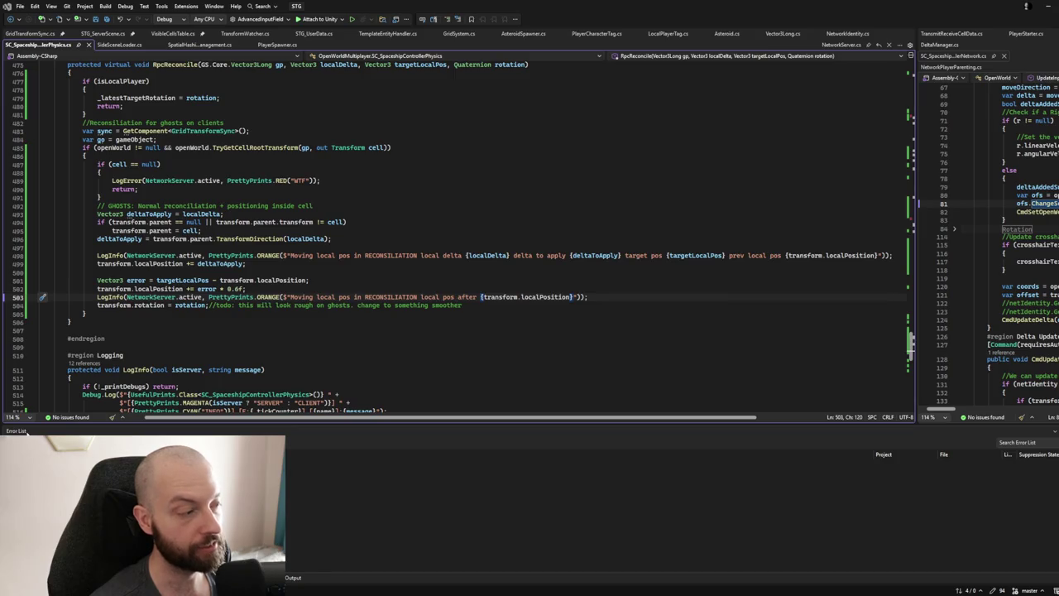
scroll(194, 328, "up", 2)
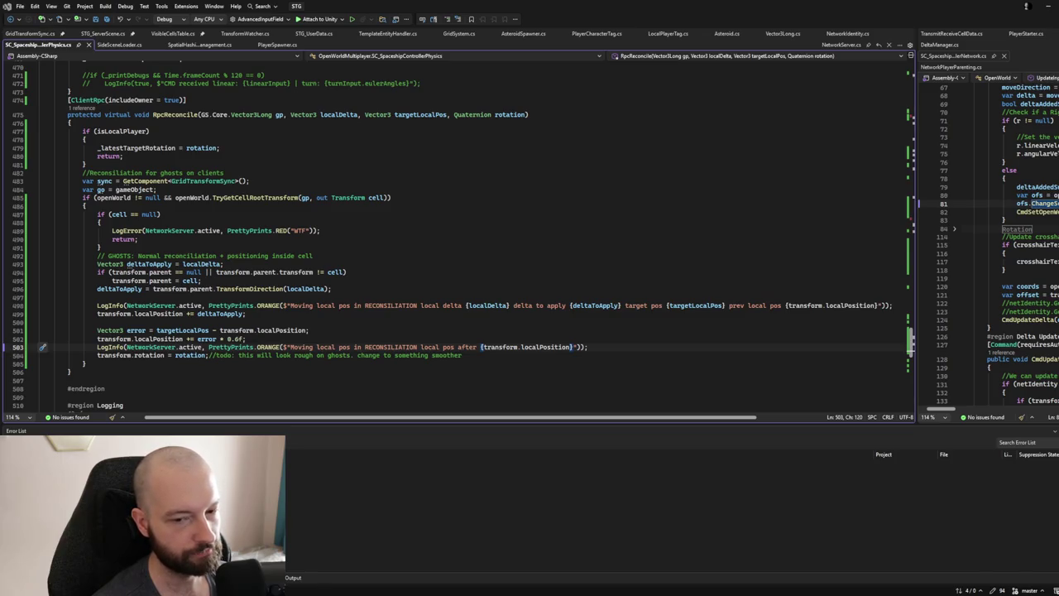
key("alt+Tab")
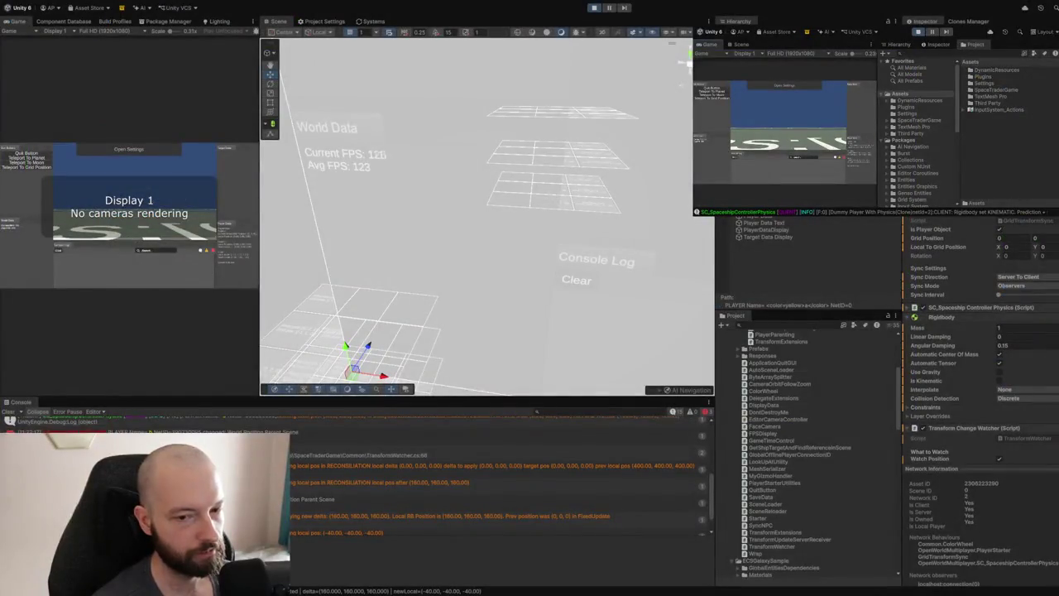
Enlarge the Console and inspect the Setting local pos, delta-to-apply and 'local pos after' entries.
left_click_drag(422, 396, 422, 163)
scroll(404, 340, "up", 1)
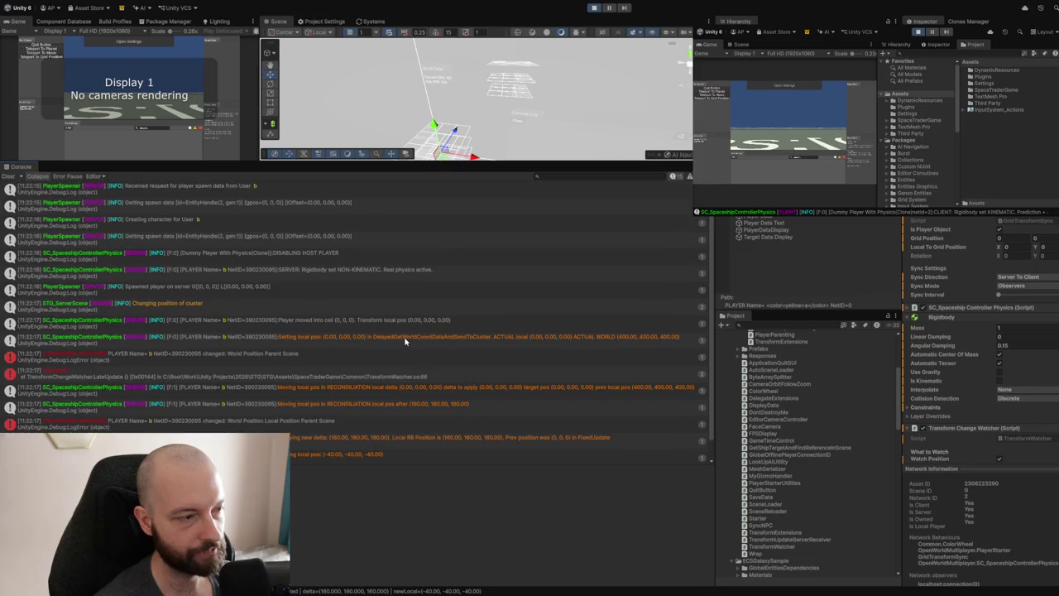
scroll(404, 340, "down", 1)
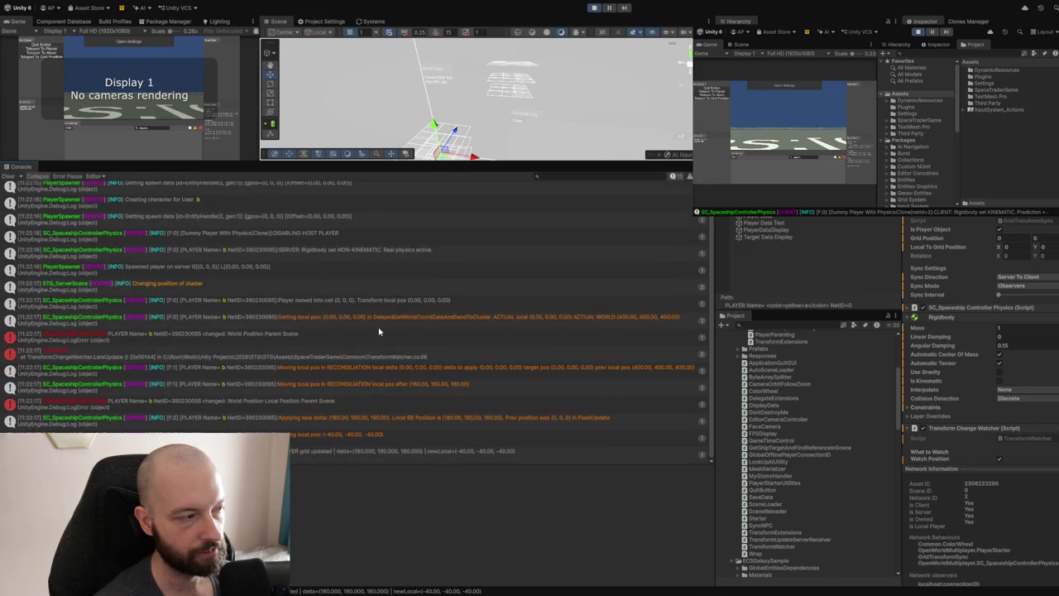
left_click(381, 321)
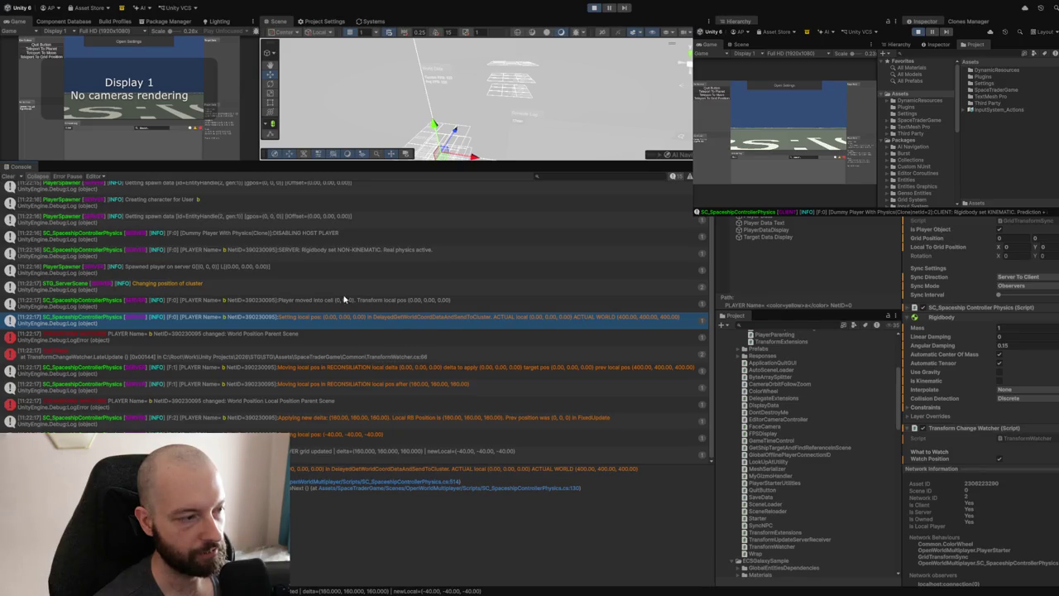
left_click(330, 369)
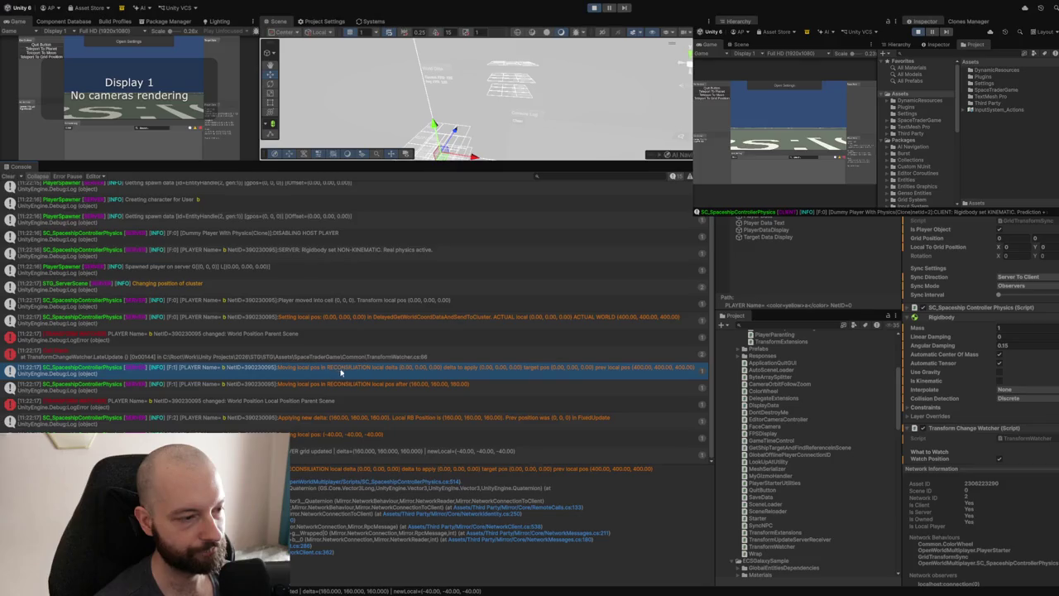
left_click(366, 397)
left_click(368, 386)
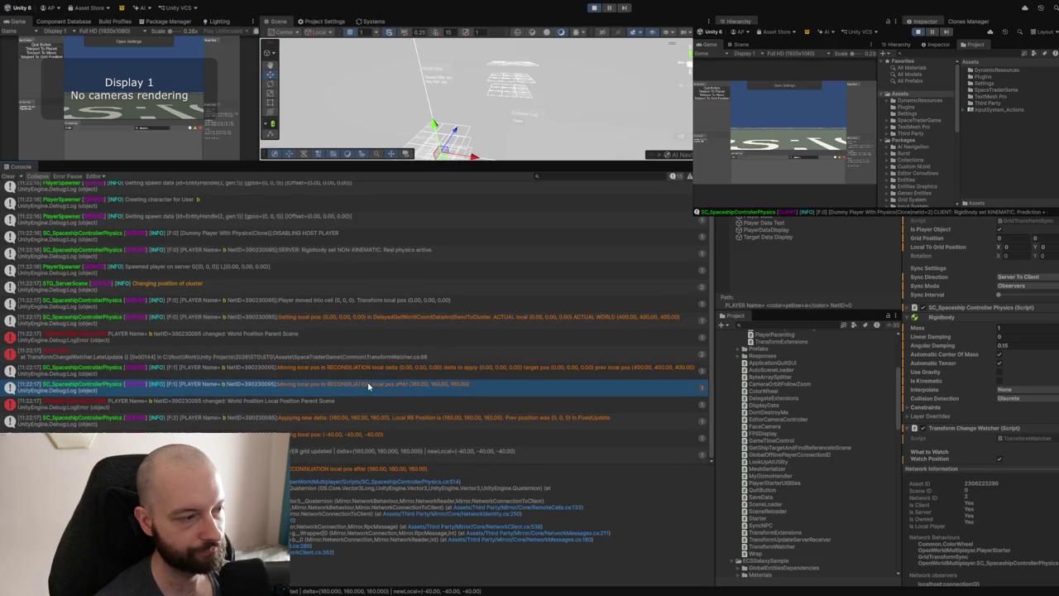
left_click(380, 375)
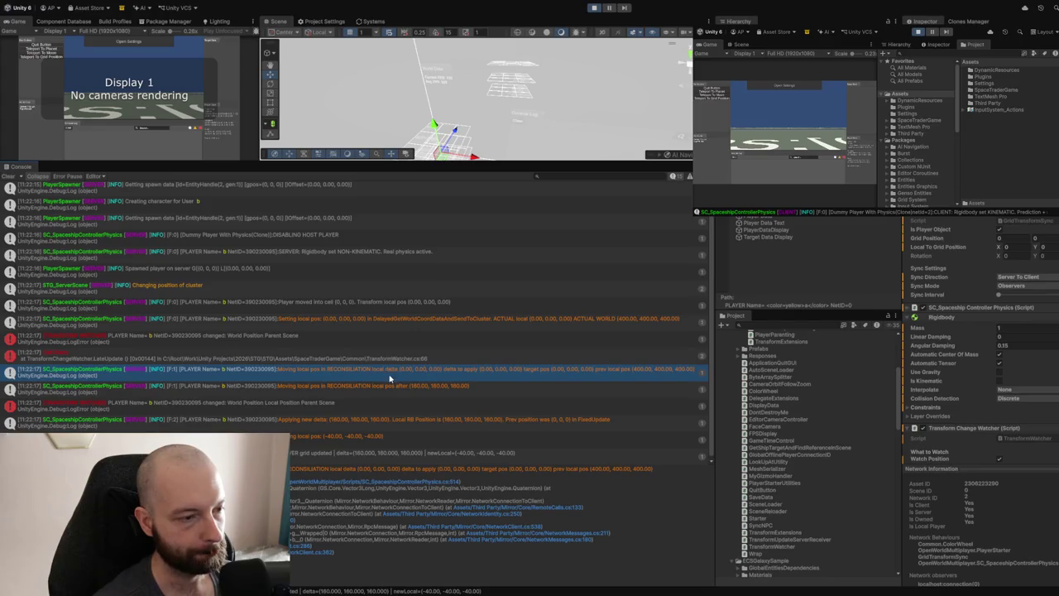
scroll(536, 376, "down", 1)
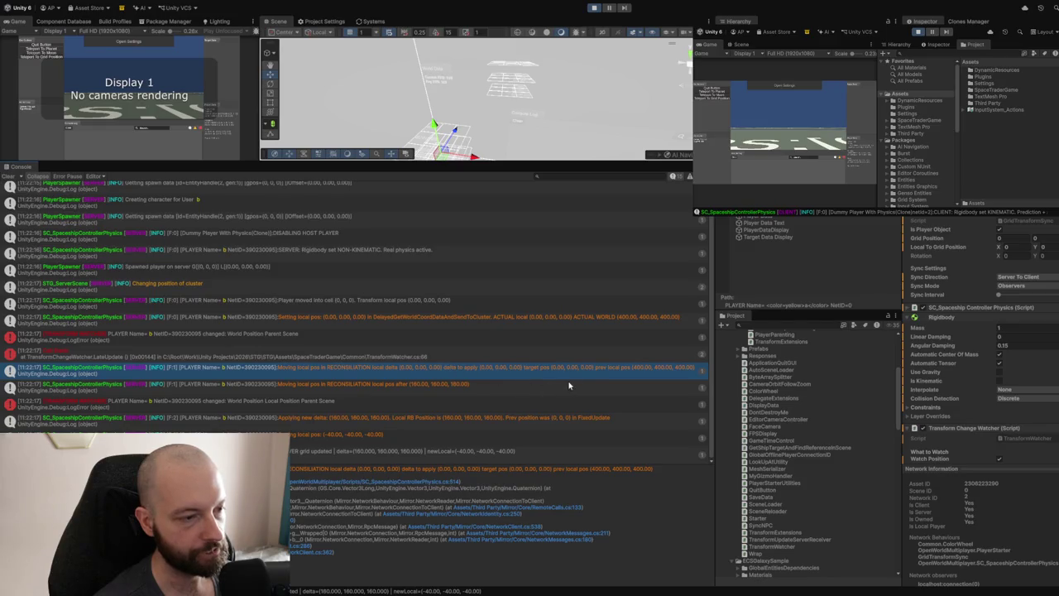
scroll(589, 374, "up", 1)
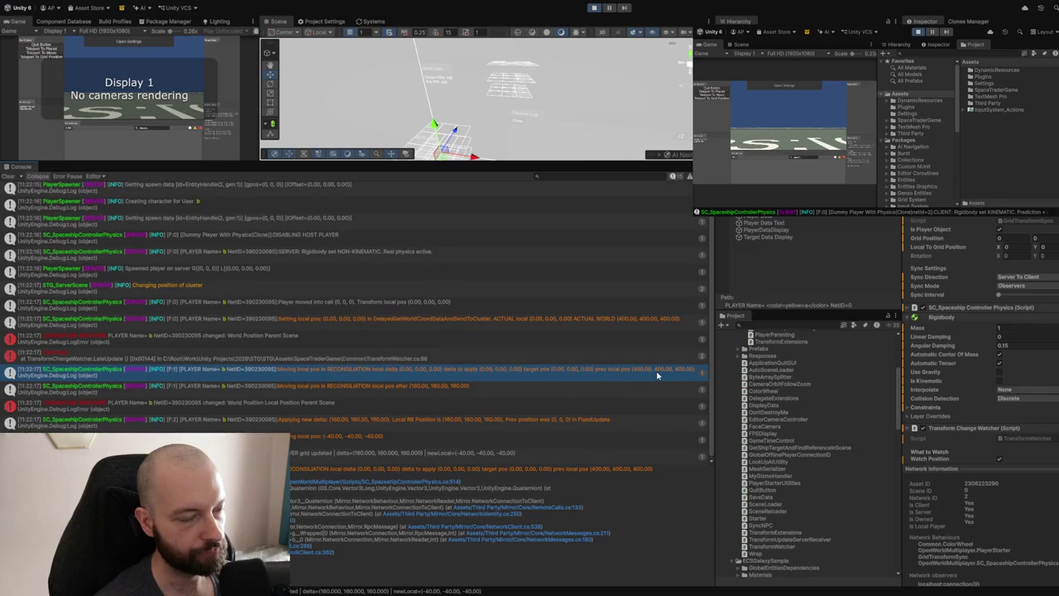
left_click(383, 389)
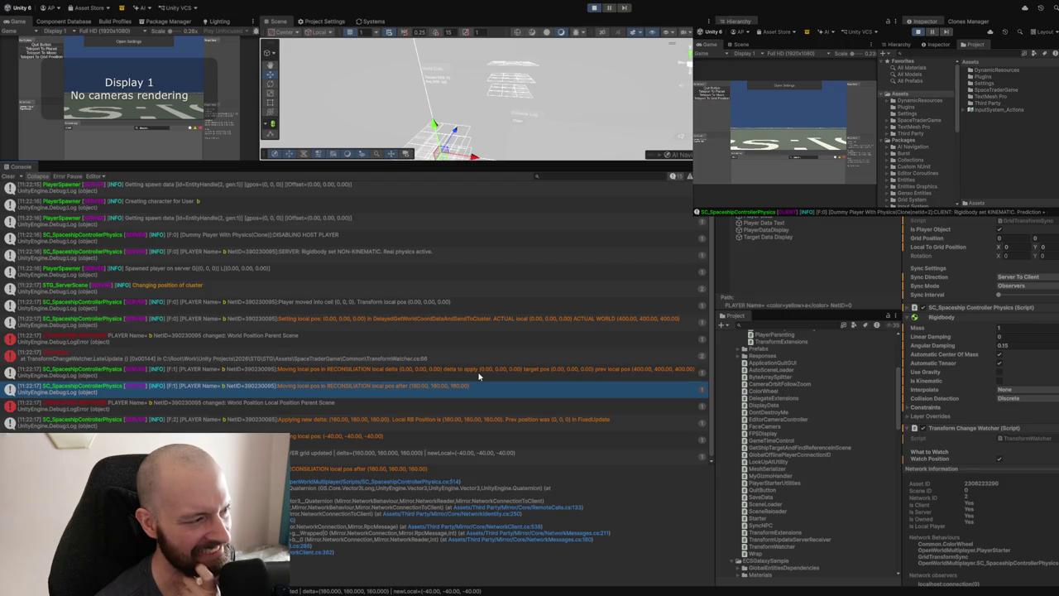
Switch to Visual Studio and delete the stray '2' before transform.localPosition.
scroll(478, 377, "down", 1)
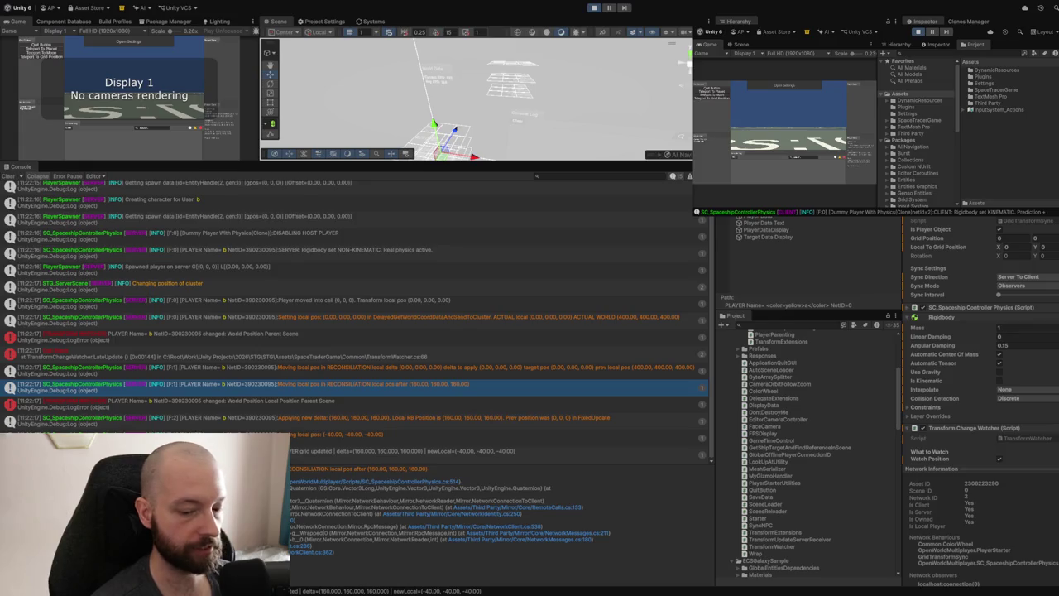
key("alt+Tab")
key("BackSpace")
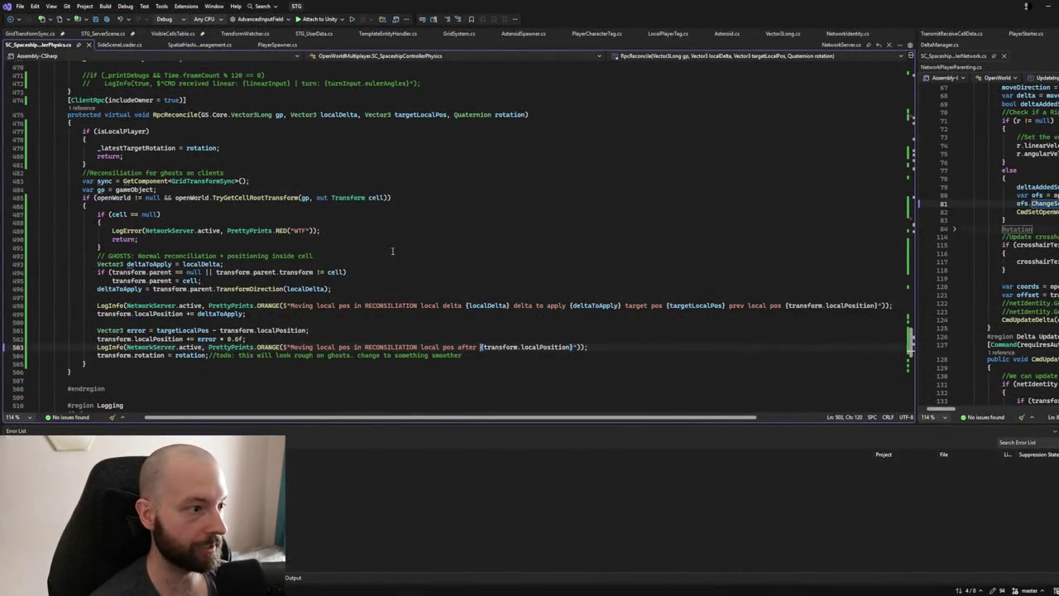
Highlight every use of localPosition in RpcReconcile from line 498.
scroll(191, 123, "up", 1)
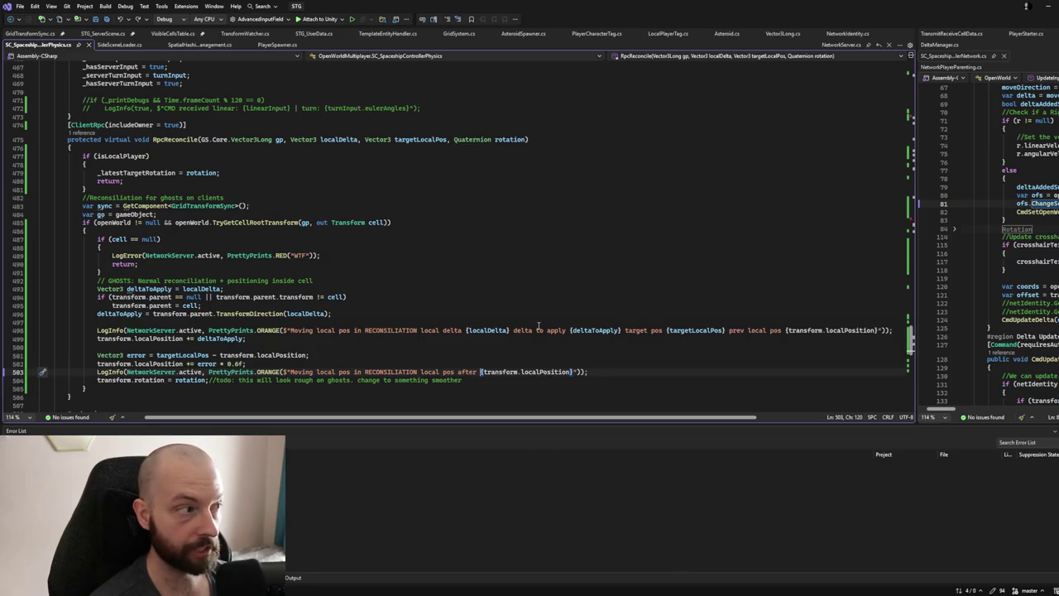
left_click(830, 330)
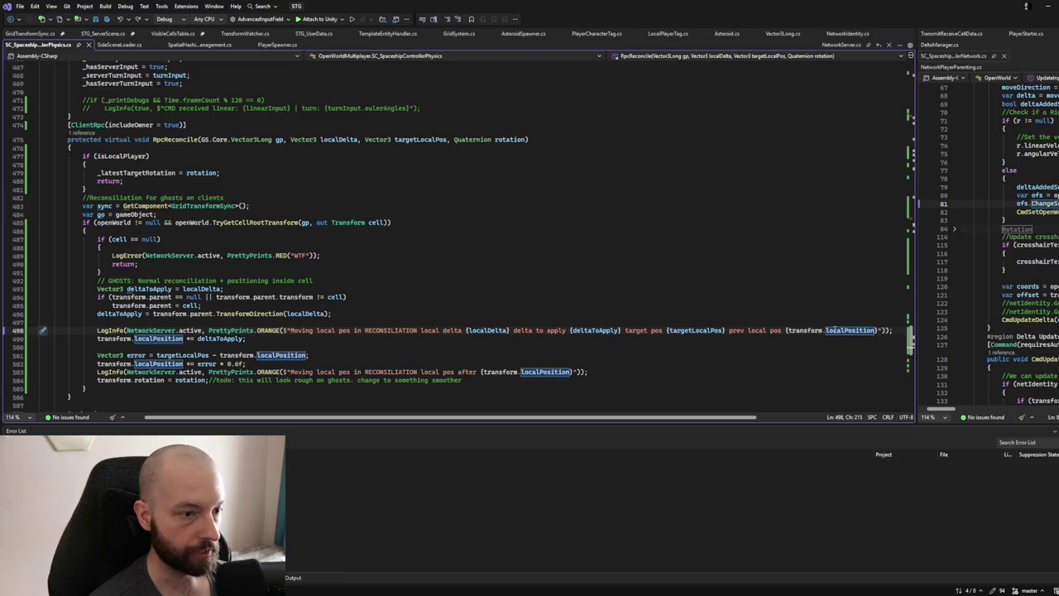
scroll(521, 255, "down", 1)
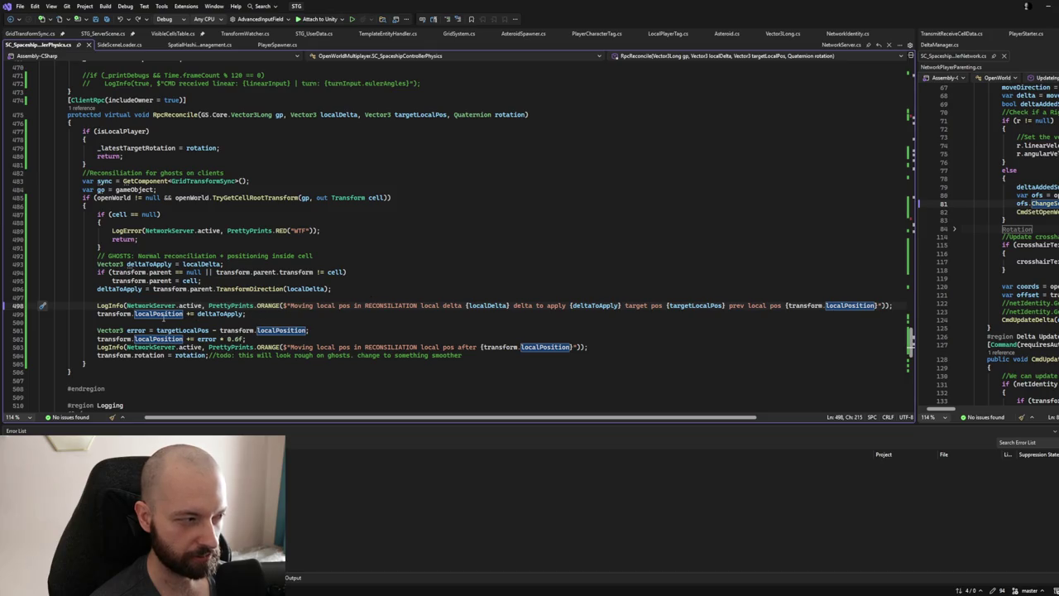
left_click(163, 314)
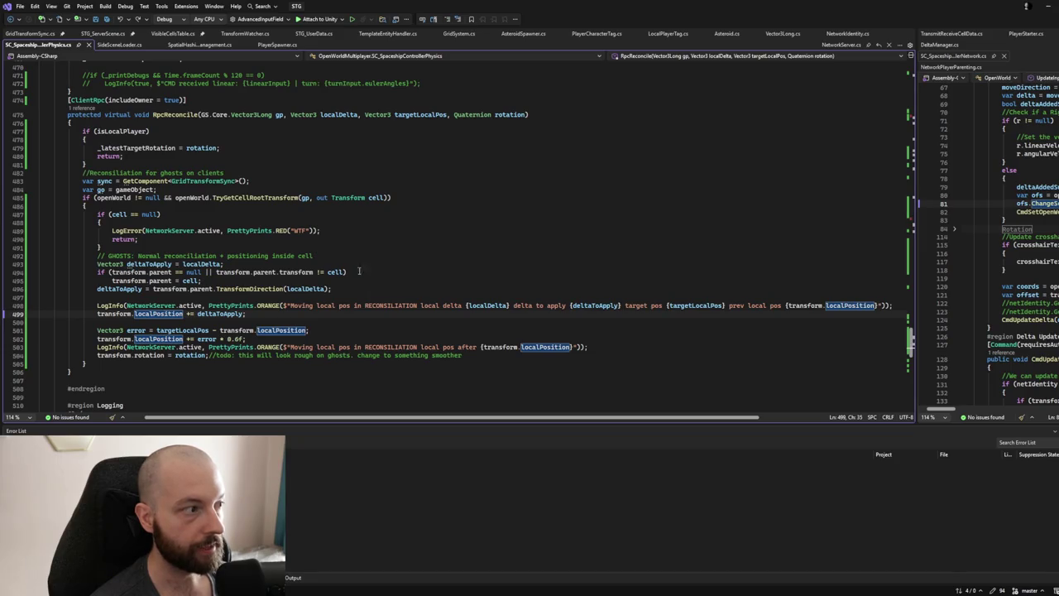
left_click(87, 99)
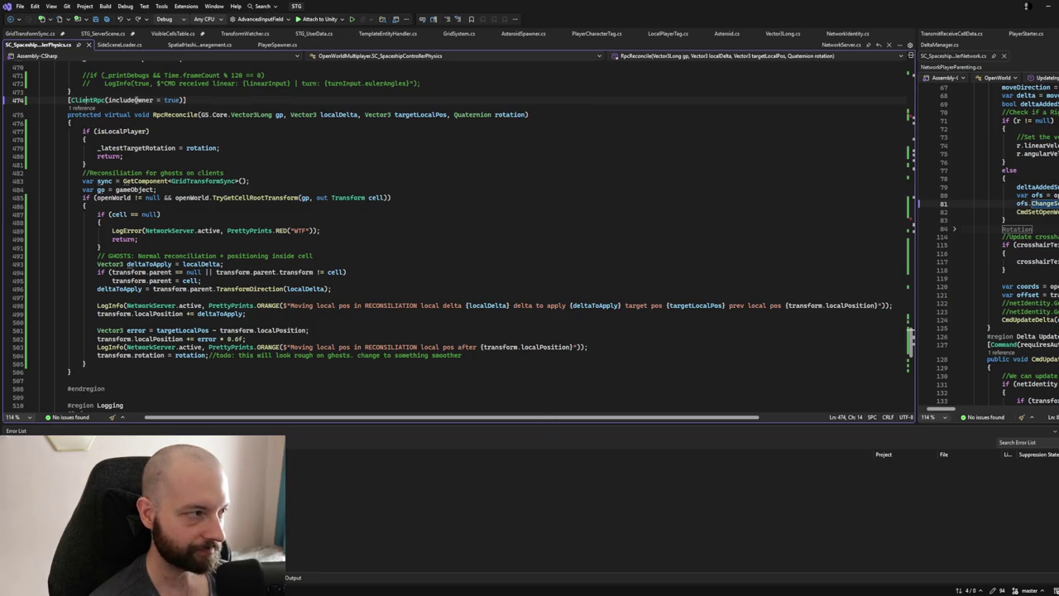
Delete the includeOwner = true argument on line 474, leaving [ClientRpc].
double_click(137, 100)
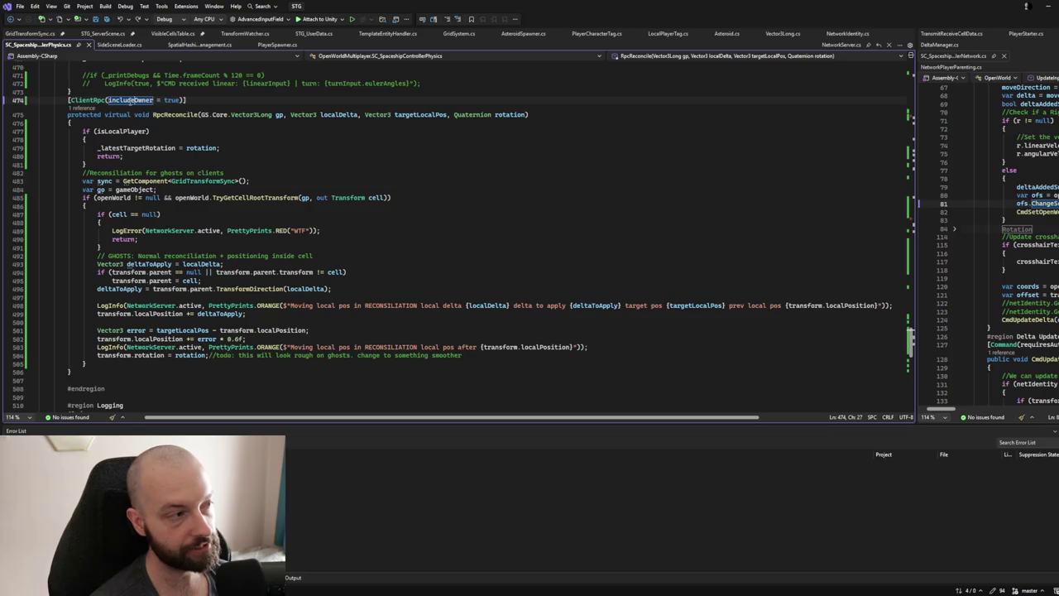
type("include")
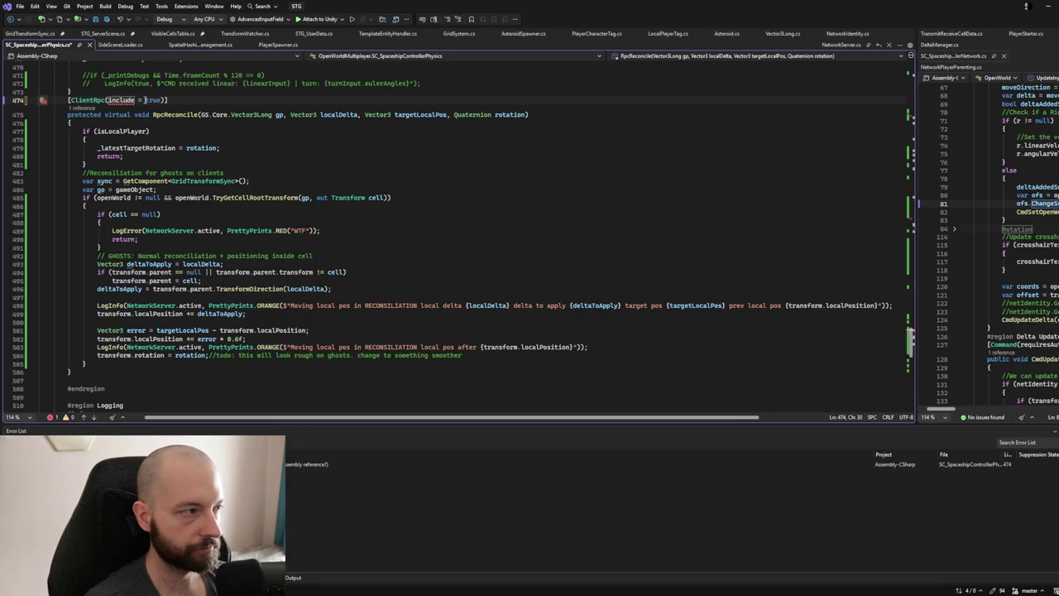
key("BackSpace")
key("BackSpace")
key("BackSpace")
key("BackSpace")
key("BackSpace")
key("BackSpace")
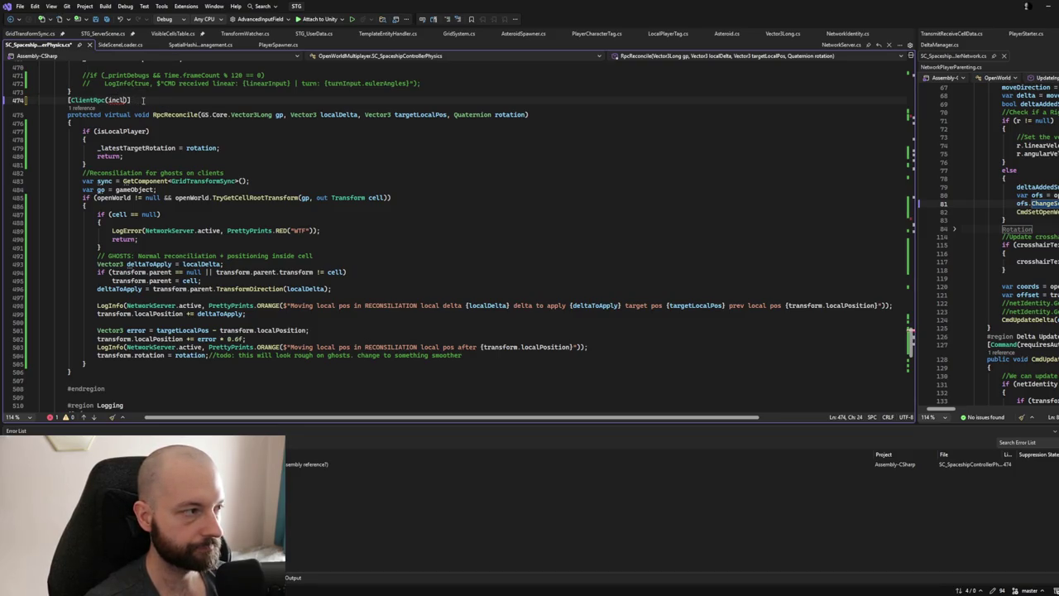
key("End")
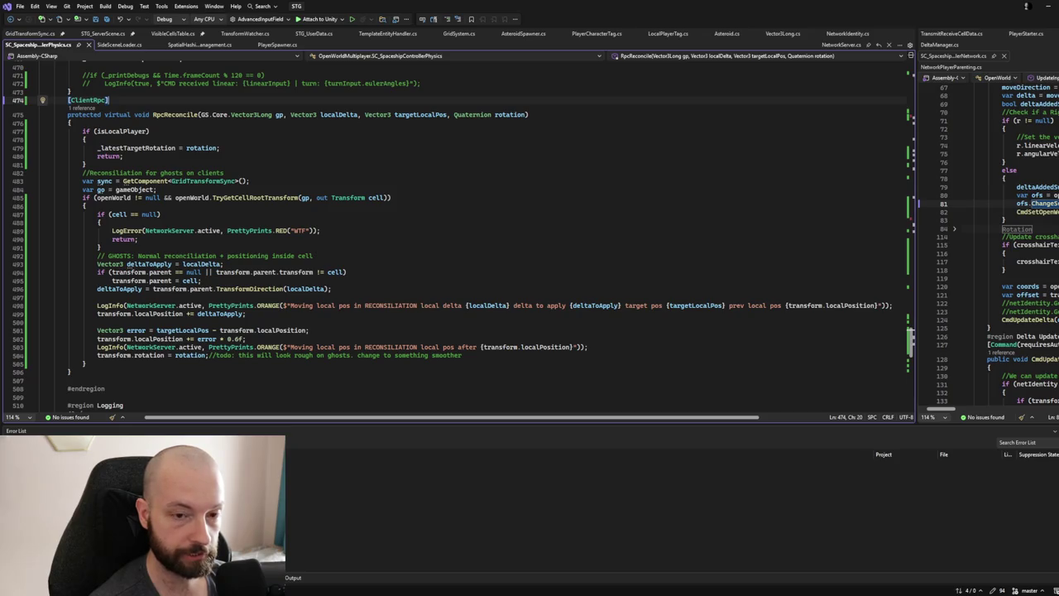
Scroll through the new run's reconciliation logs, then switch back to the physics script.
scroll(249, 245, "up", 1)
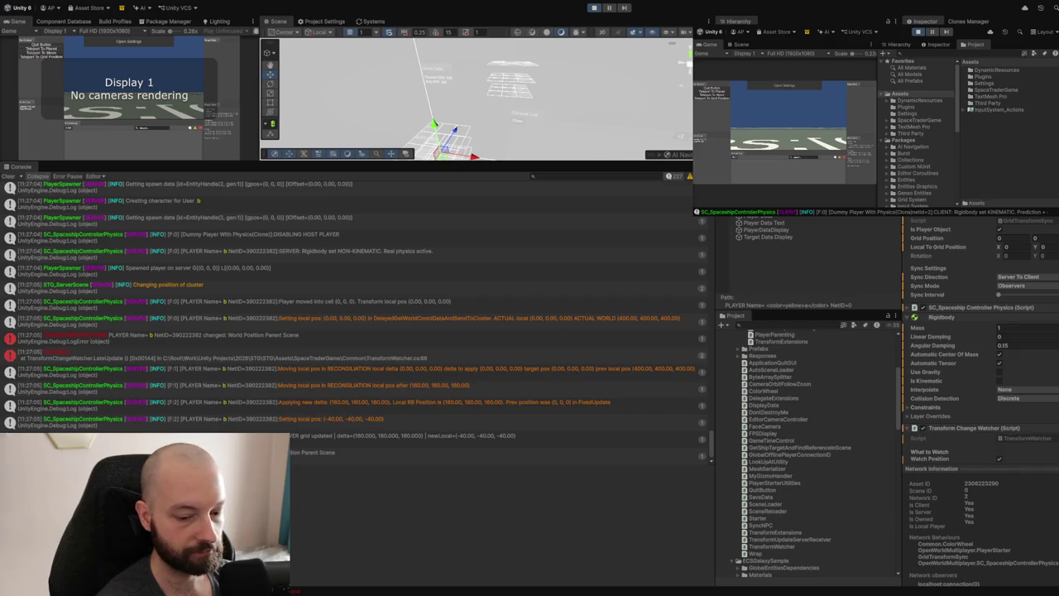
key("alt+Tab")
Add 'if(NetworkServer.active) return;' with the comment 'For whatever reason this method GETS CALLED ON THE HOST ALSO', and save.
type("Server/a")
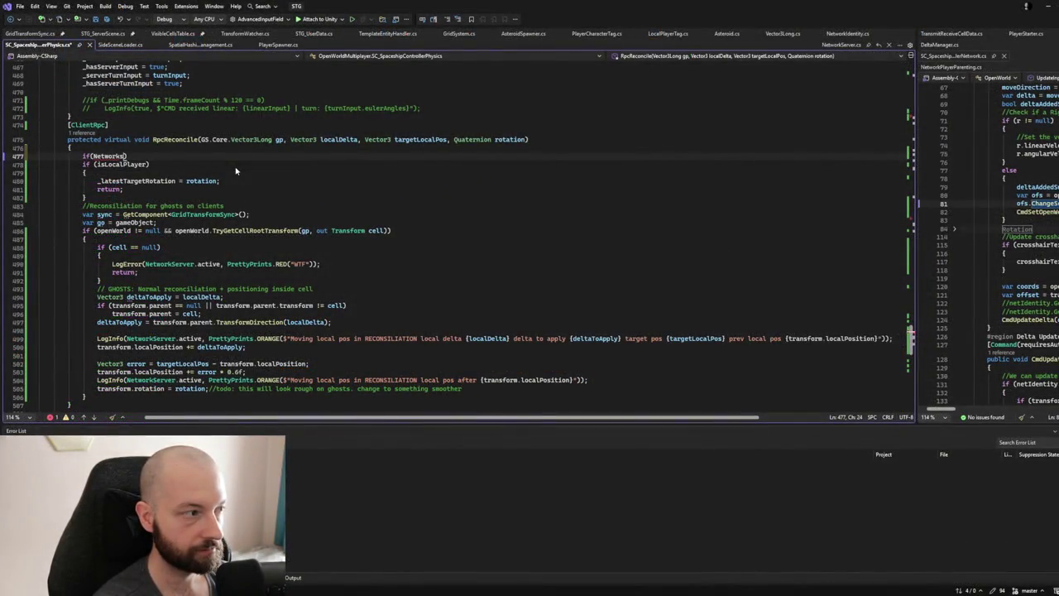
key("BackSpace")
key("BackSpace")
type(".active) returnl;")
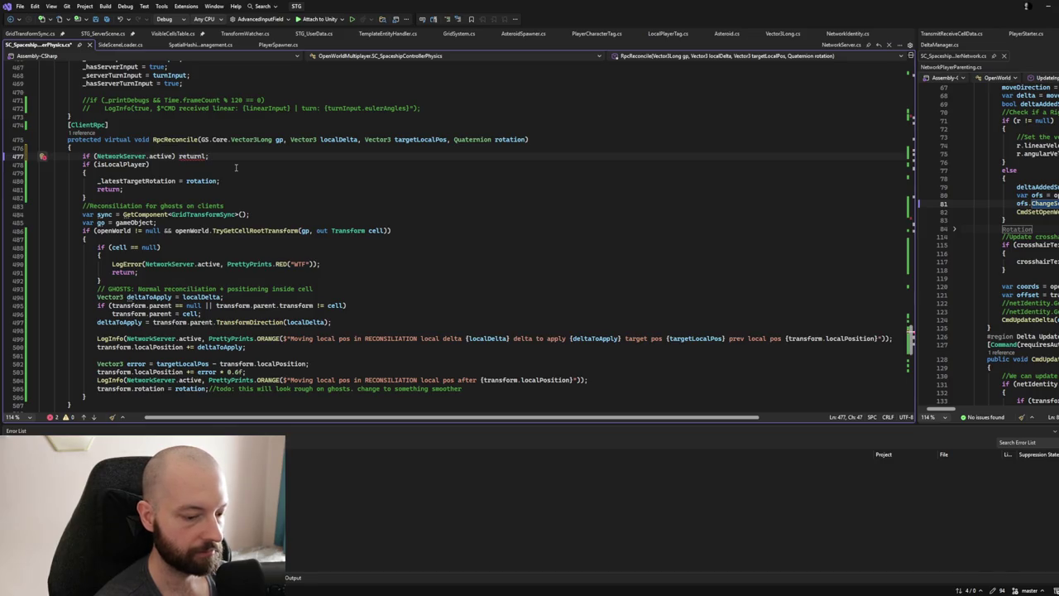
type("//")
key("BackSpace")
key("Right")
key("Right")
type("For whatever reason this")
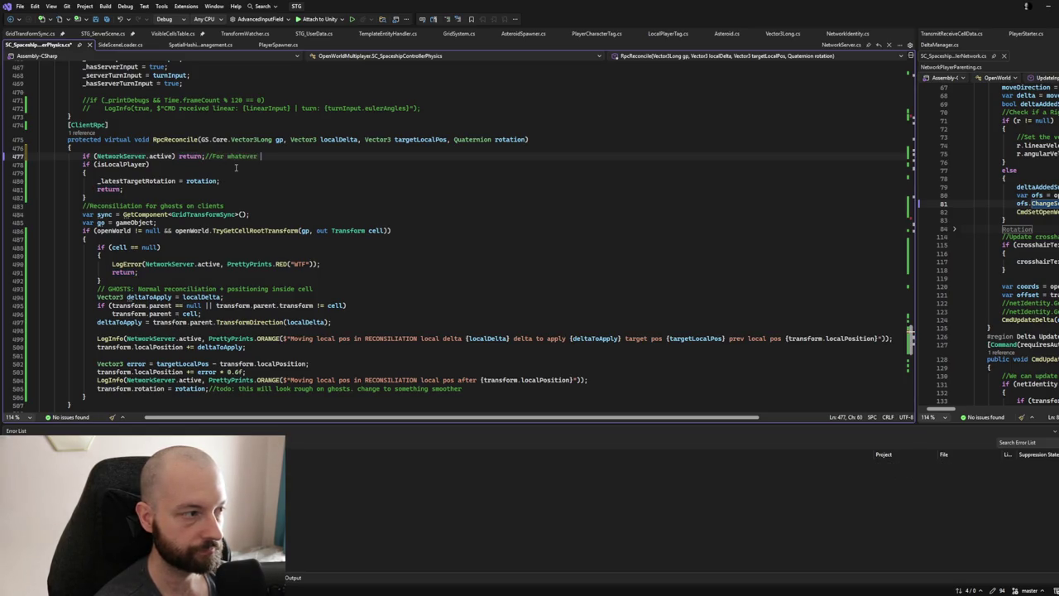
type(" method GE")
type("TS ")
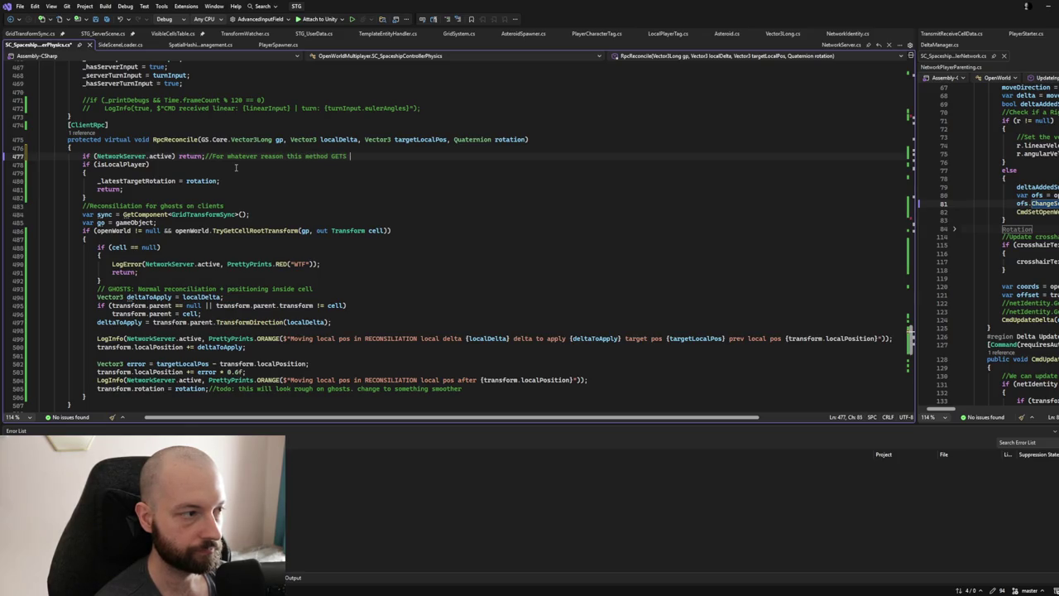
type("CALLED ON THE HOST AL")
type("SO")
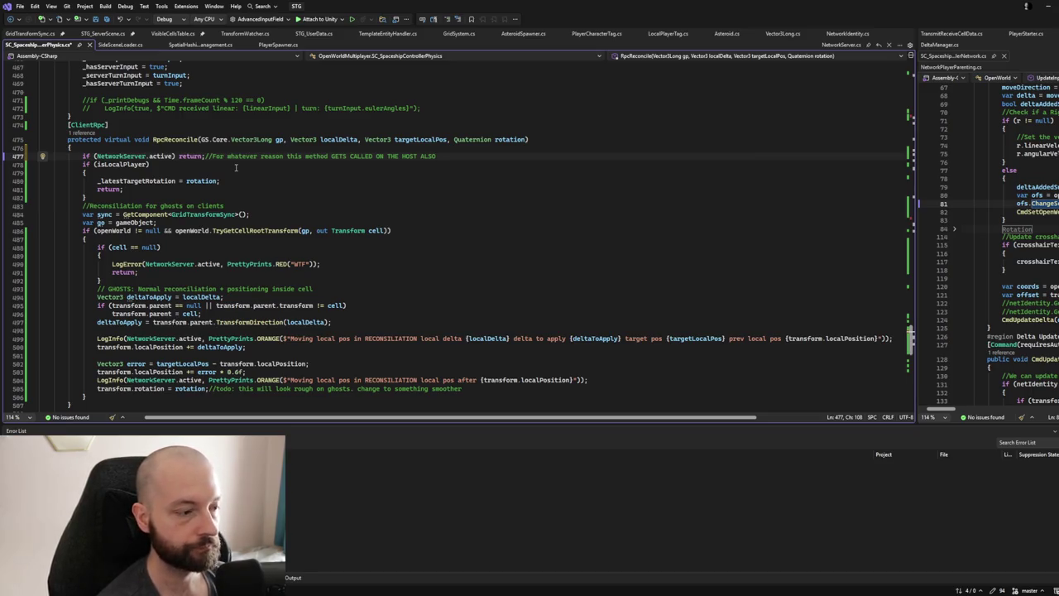
key("ctrl+s")
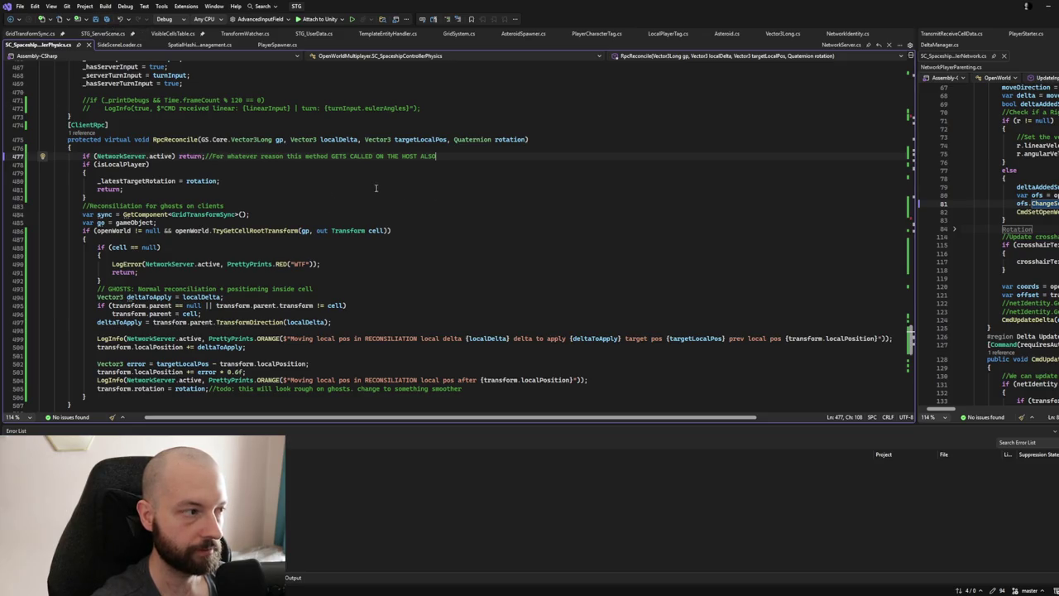
Append '. SINCE HOST IS A CLIENT AND RPC SENDS OUT TO ALL CLIENTS!!!' to the comment and save.
type(". SINCE ")
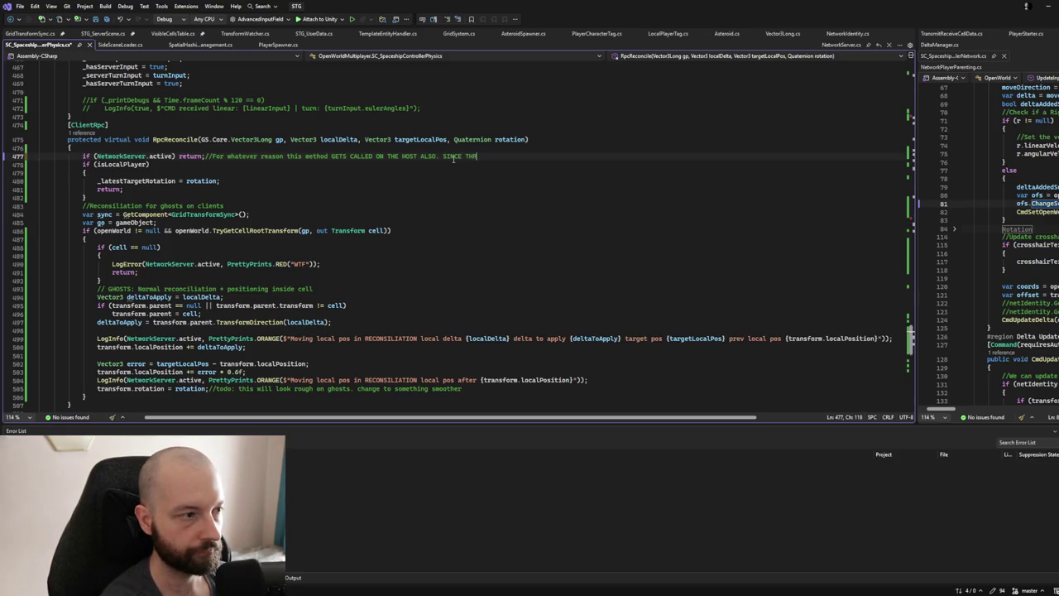
type("HOST IS A CLIE")
type("NT")
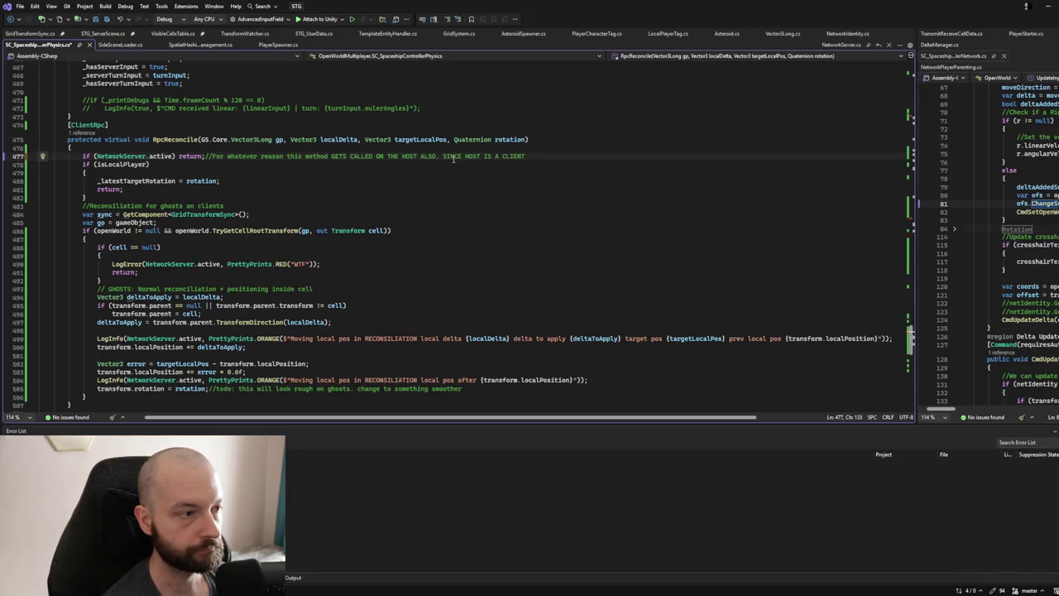
type("AND RP")
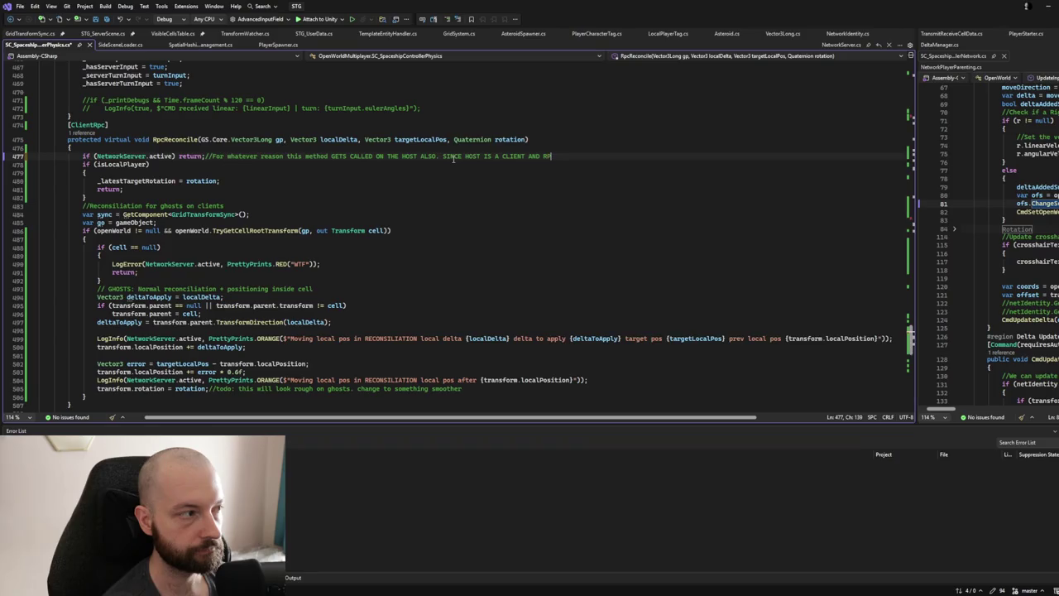
type("C SENDS OUT")
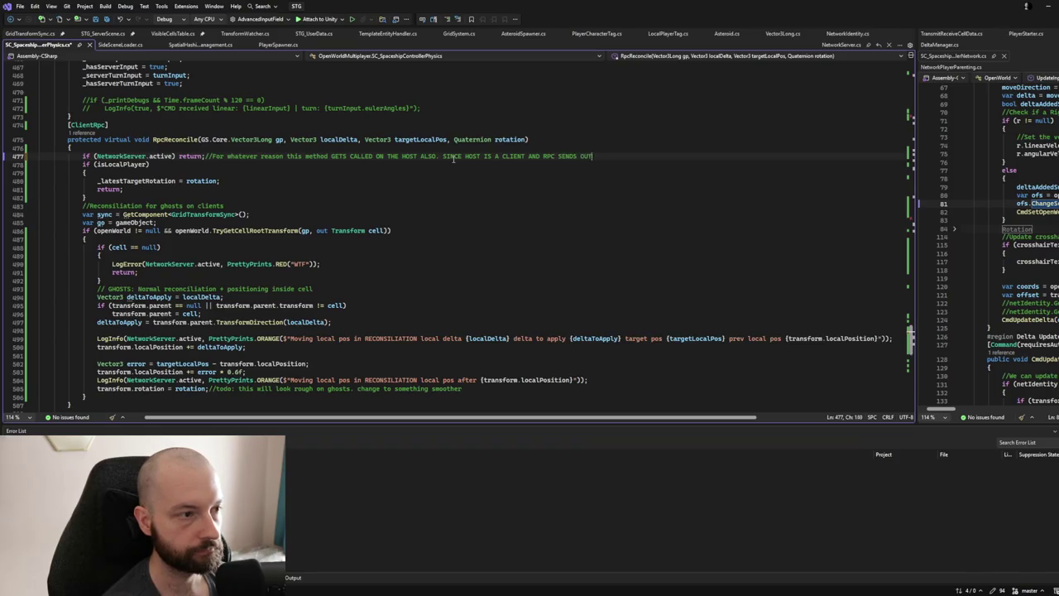
type(" TO ALL CLIENTS!!!")
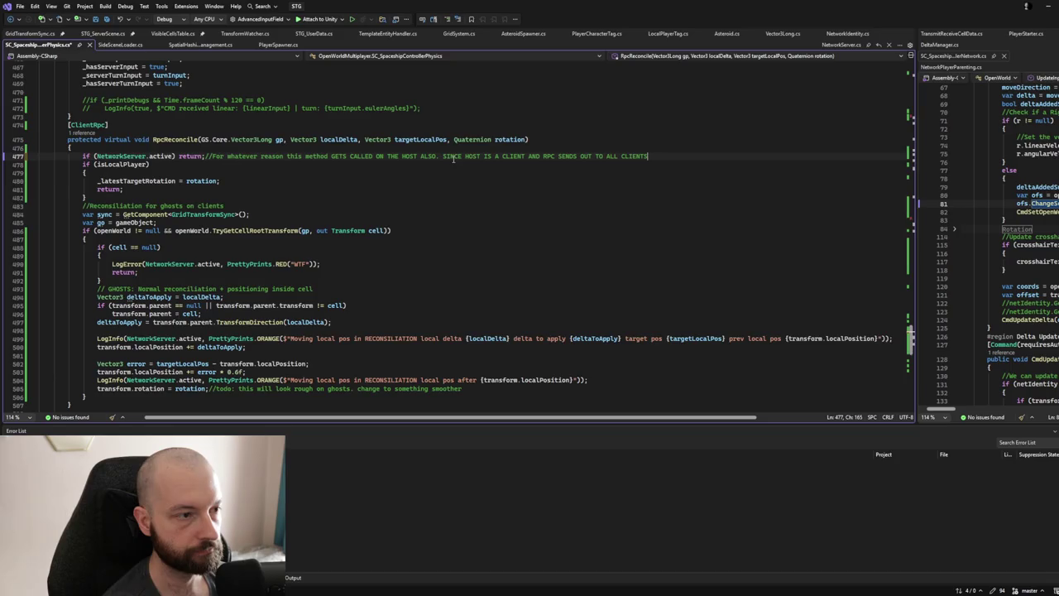
key("ctrl+s")
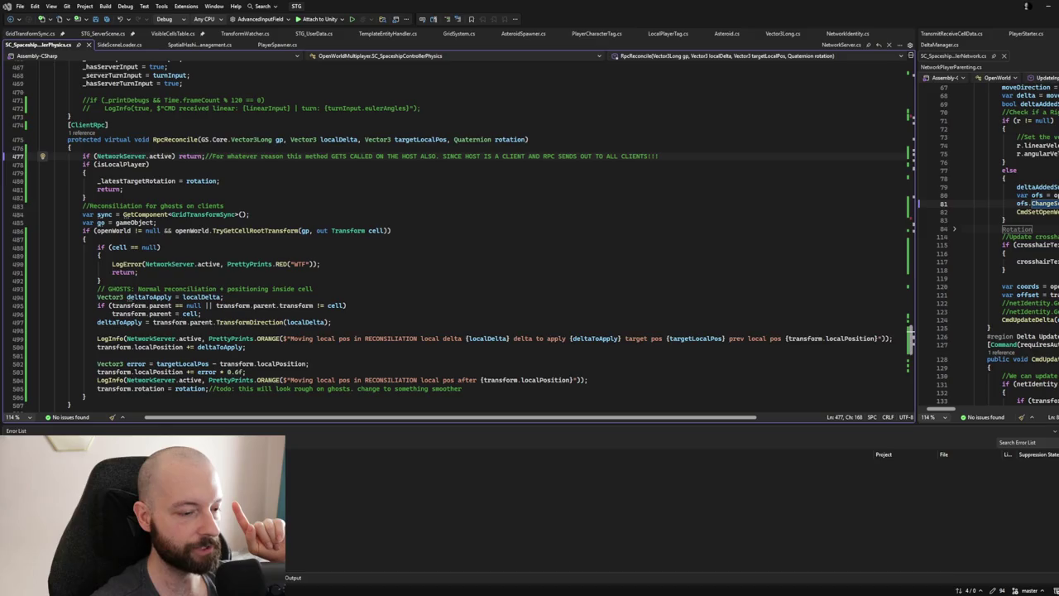
Look over the TryGetPlayerEntityHandleByConnectionID call, then scroll to the DelayedGetWorldCoordDataAndSendToCluster coroutine.
scroll(438, 332, "up", 3)
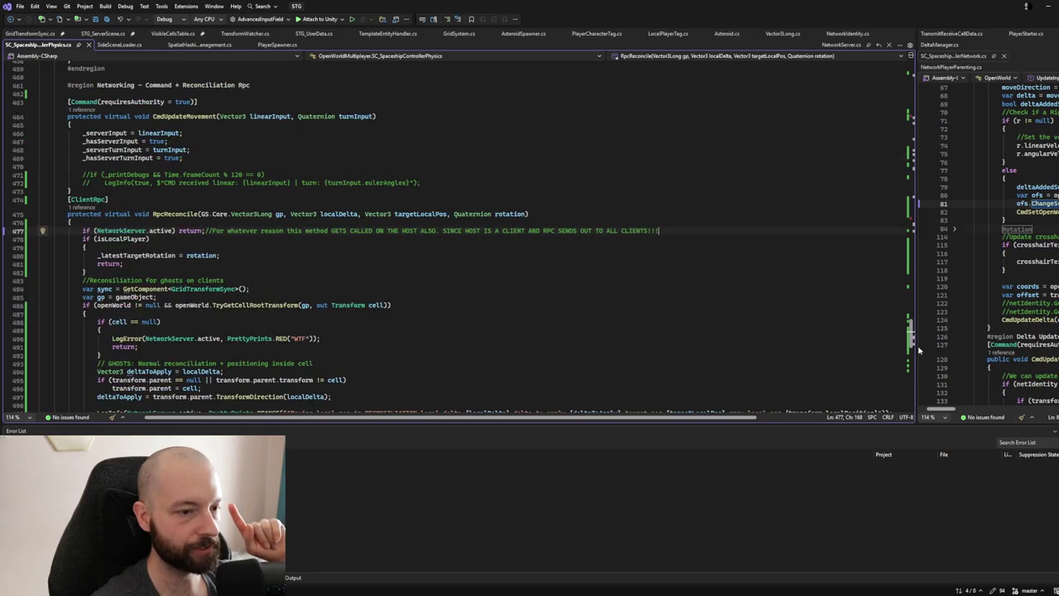
left_click(917, 193)
mouse_move(918, 194)
left_mouse_down()
mouse_move(918, 151)
mouse_move(918, 172)
mouse_move(919, 163)
left_mouse_up()
left_click(222, 193)
scroll(222, 192, "up", 1)
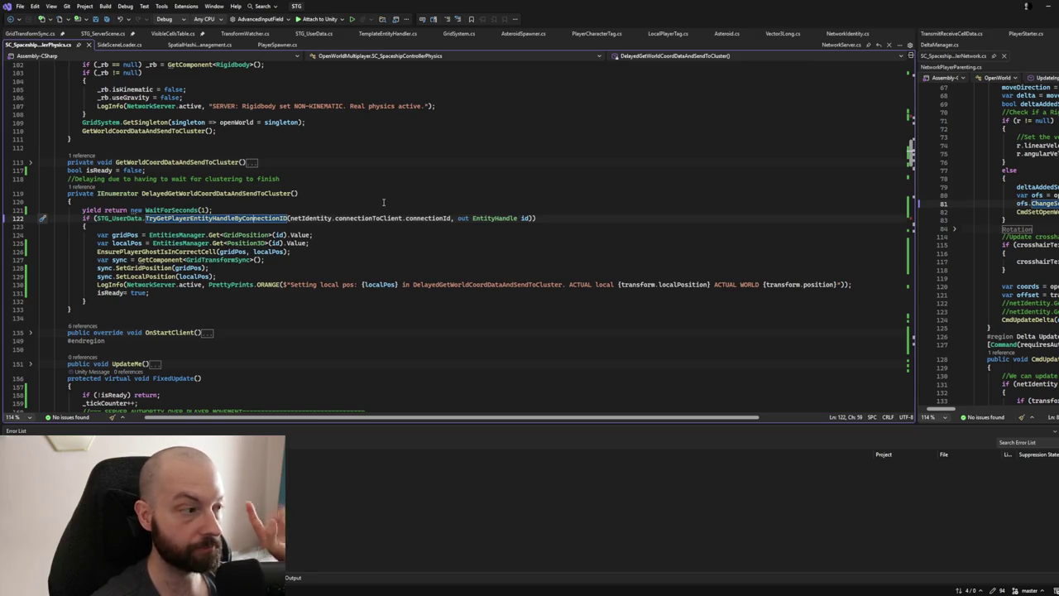
scroll(360, 201, "down", 1)
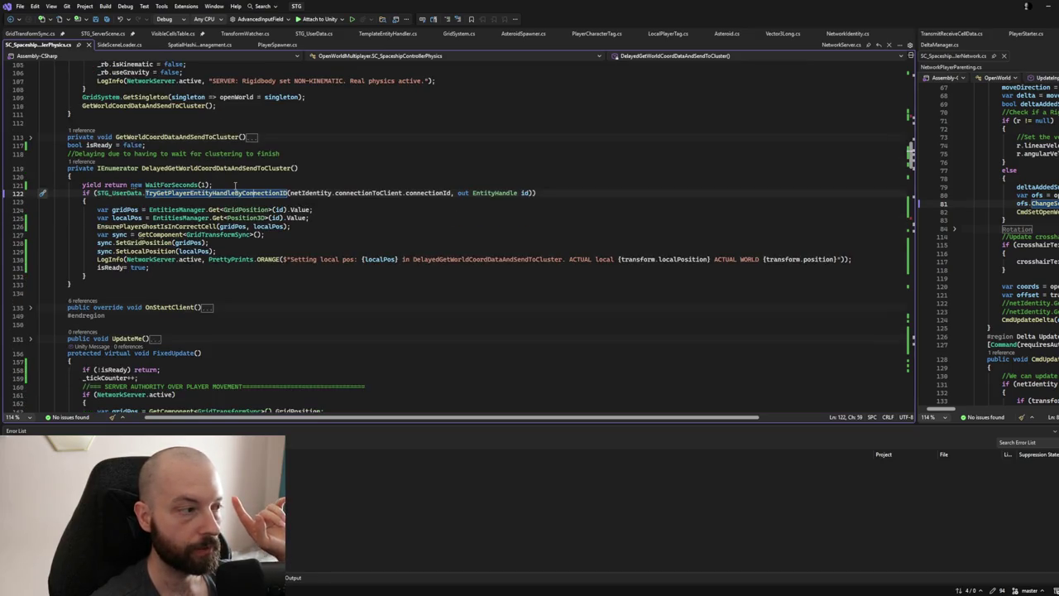
scroll(180, 213, "down", 1)
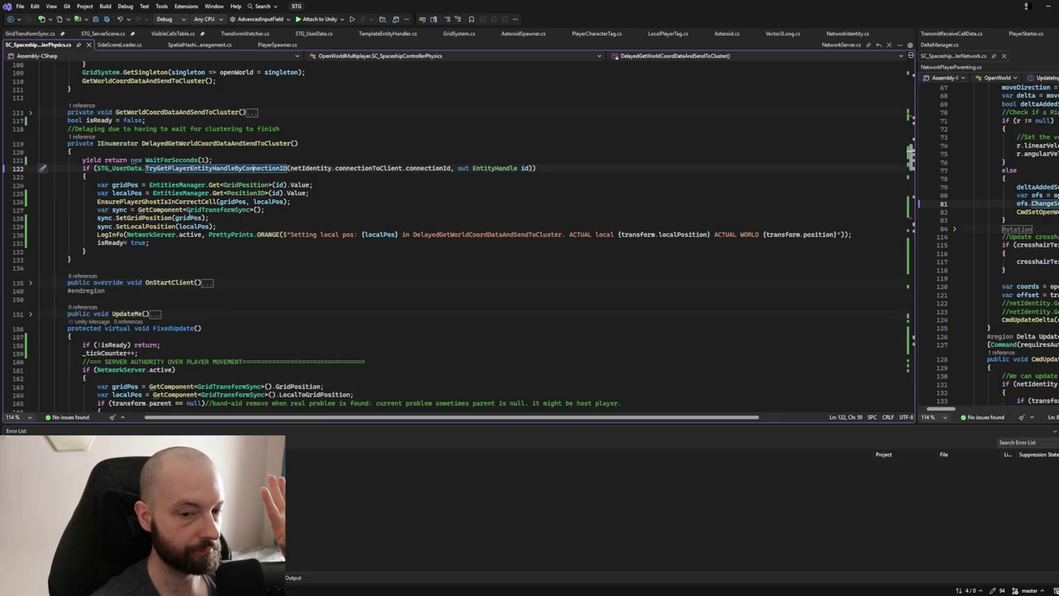
scroll(163, 181, "down", 1)
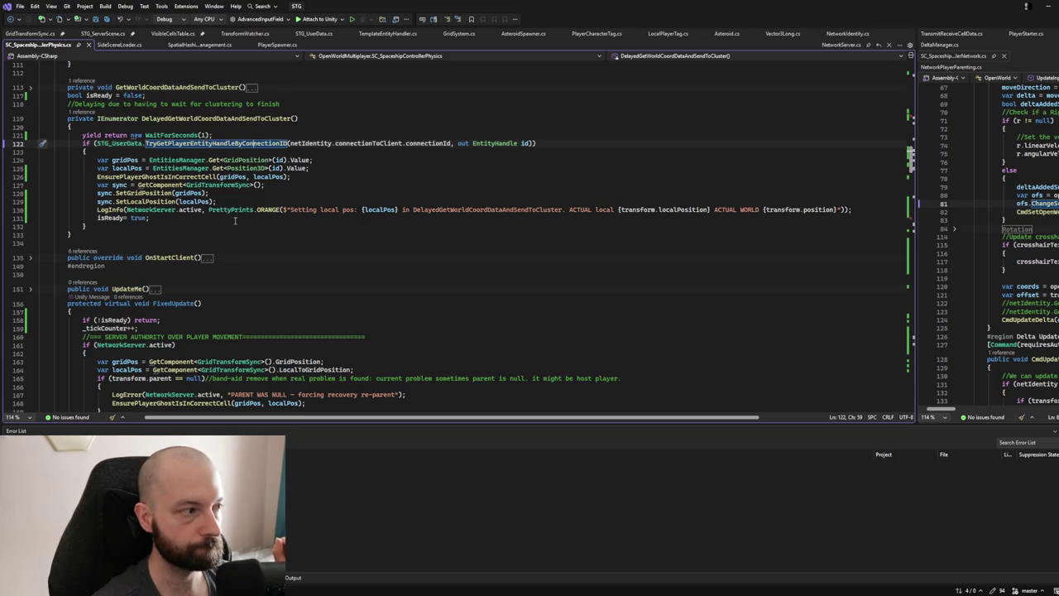
Change line 121's delay from WaitForSeconds(1) to WaitForSeconds(5), then select the player entry in Unity.
left_click(204, 135)
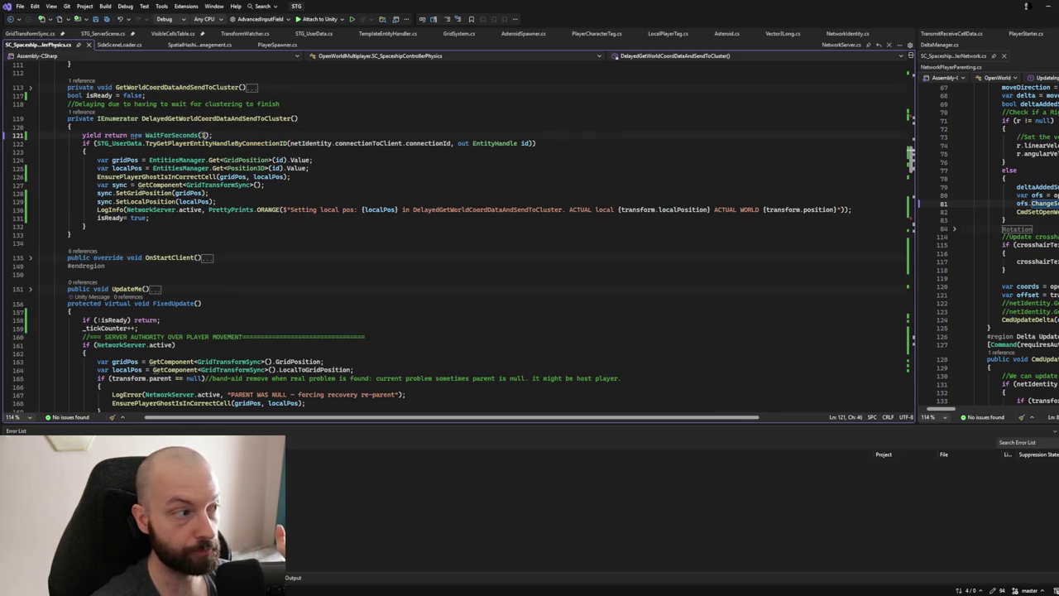
key("BackSpace")
type("5")
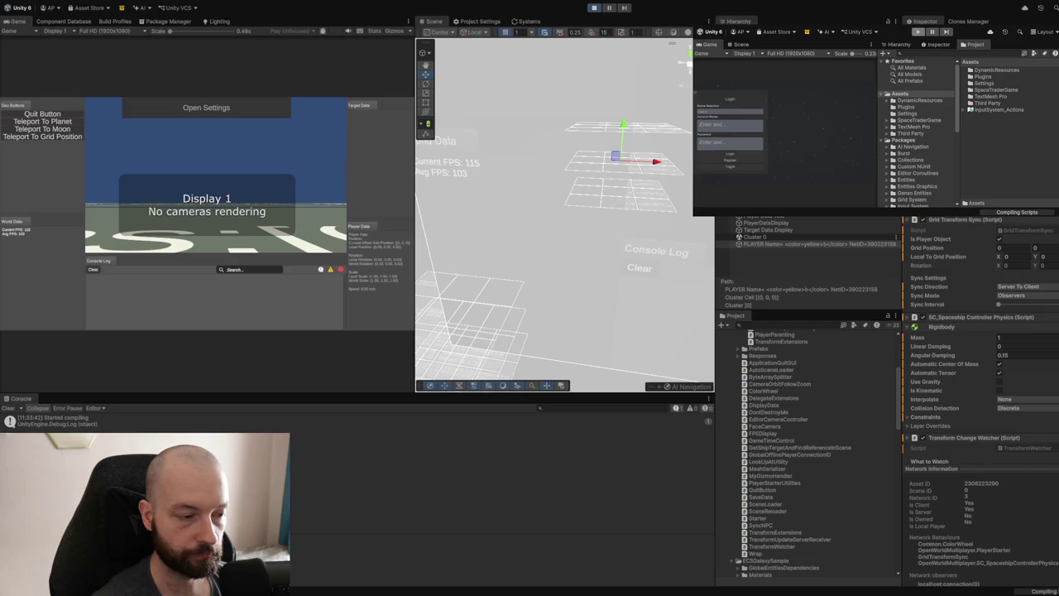
left_click(819, 244)
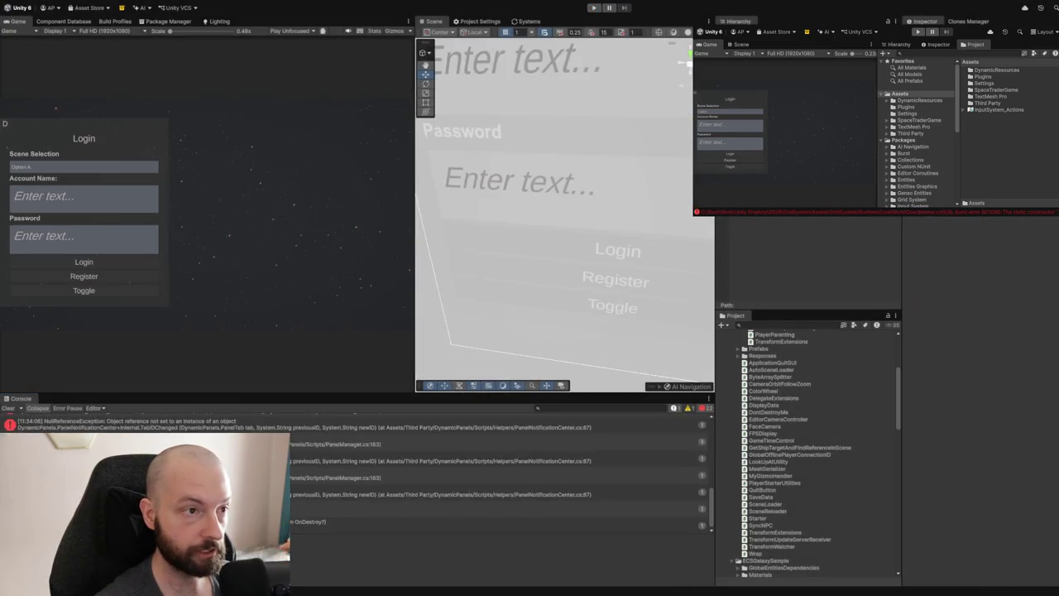
Stop the running play session, then start play mode again.
left_click(8, 408)
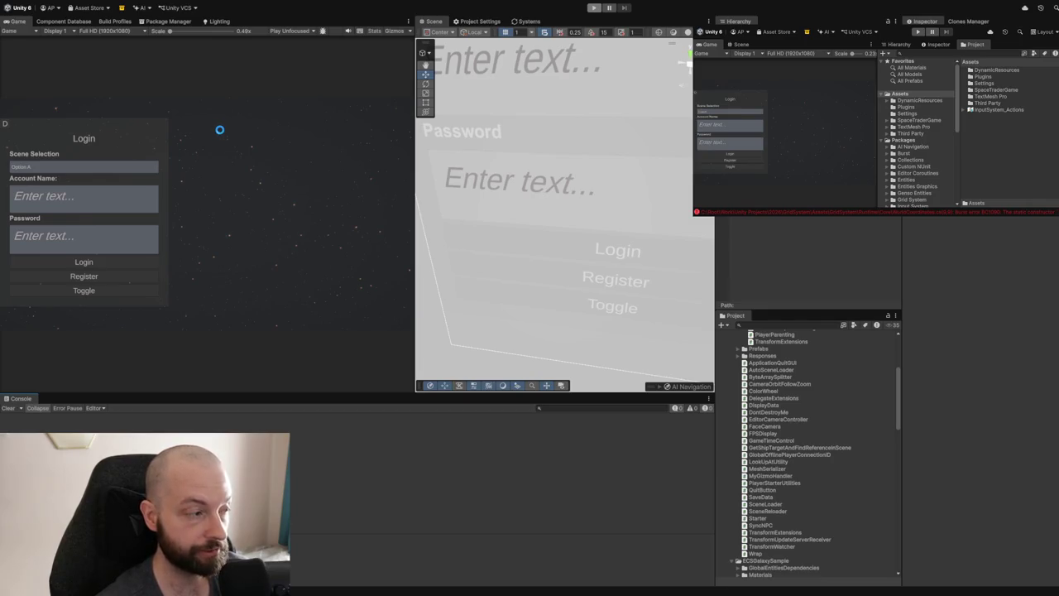
left_click(594, 8)
Re-enter play mode and try logging in as Host with a test account name.
left_click(593, 9)
left_click(593, 10)
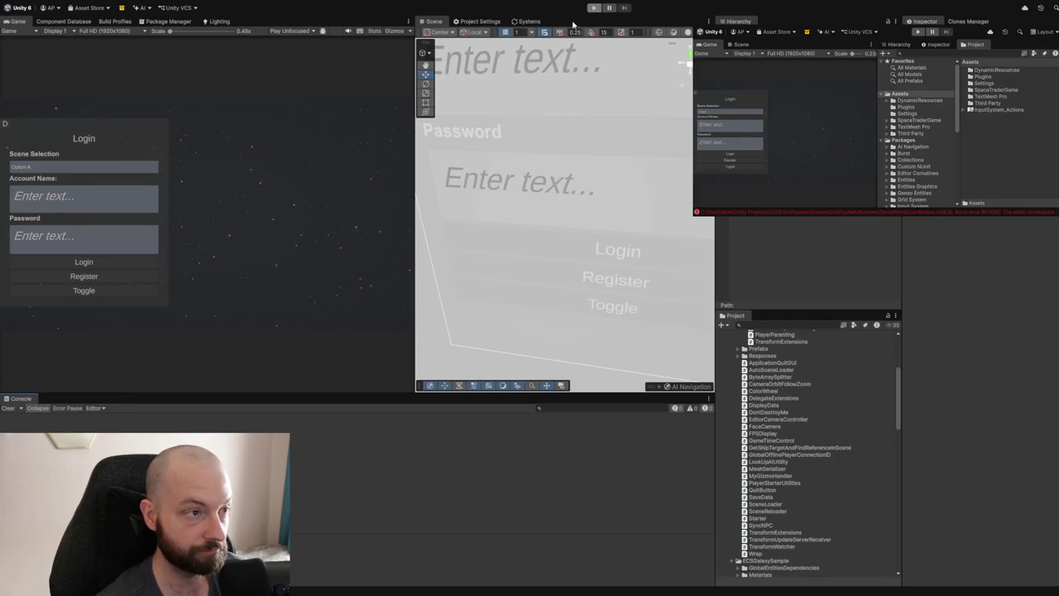
left_click(53, 201)
type("a")
left_click(33, 233)
type("a")
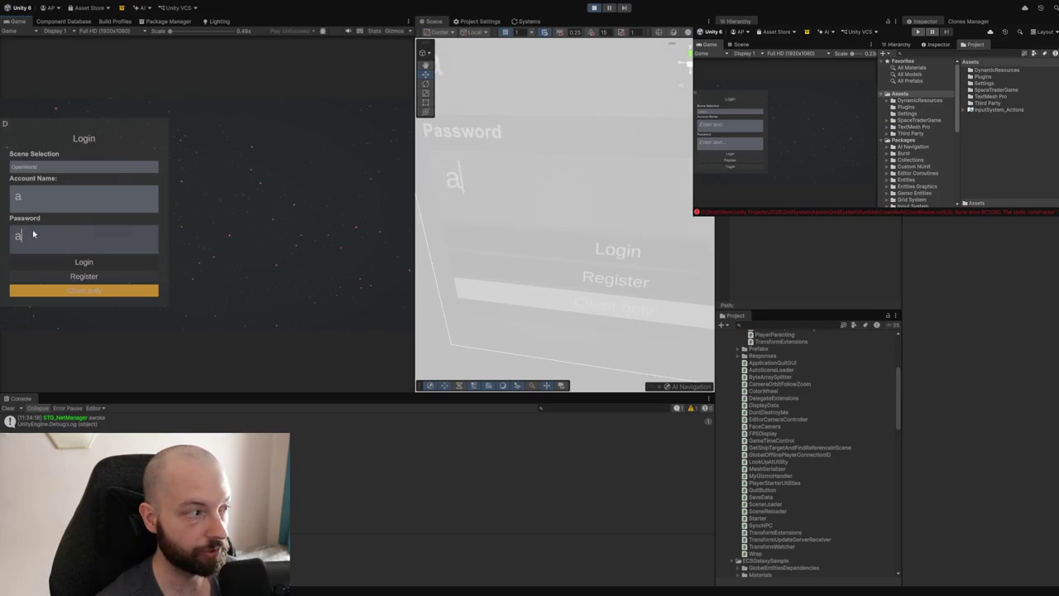
left_click(44, 295)
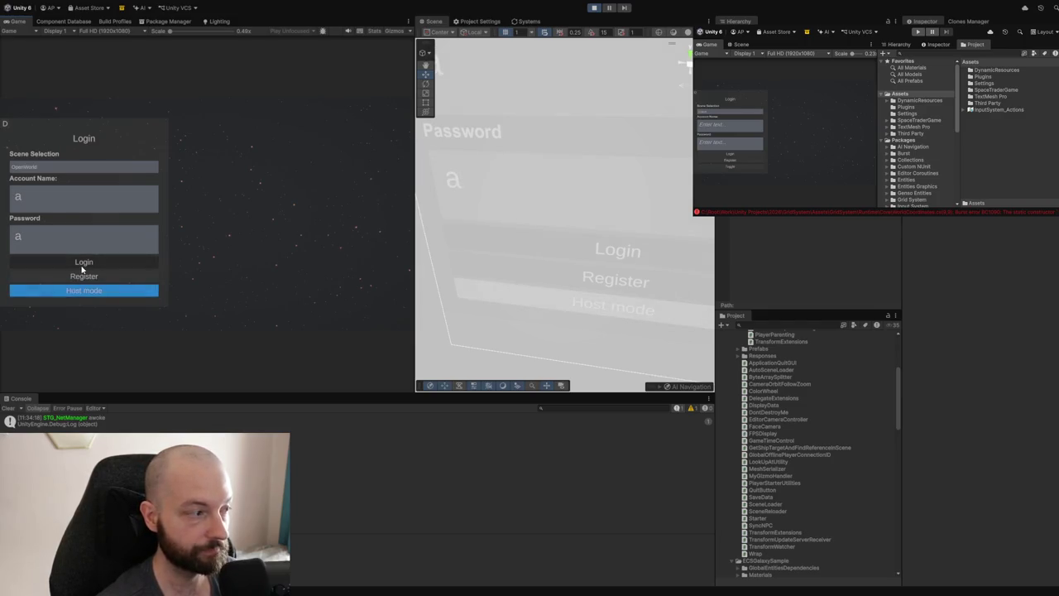
left_click(82, 268)
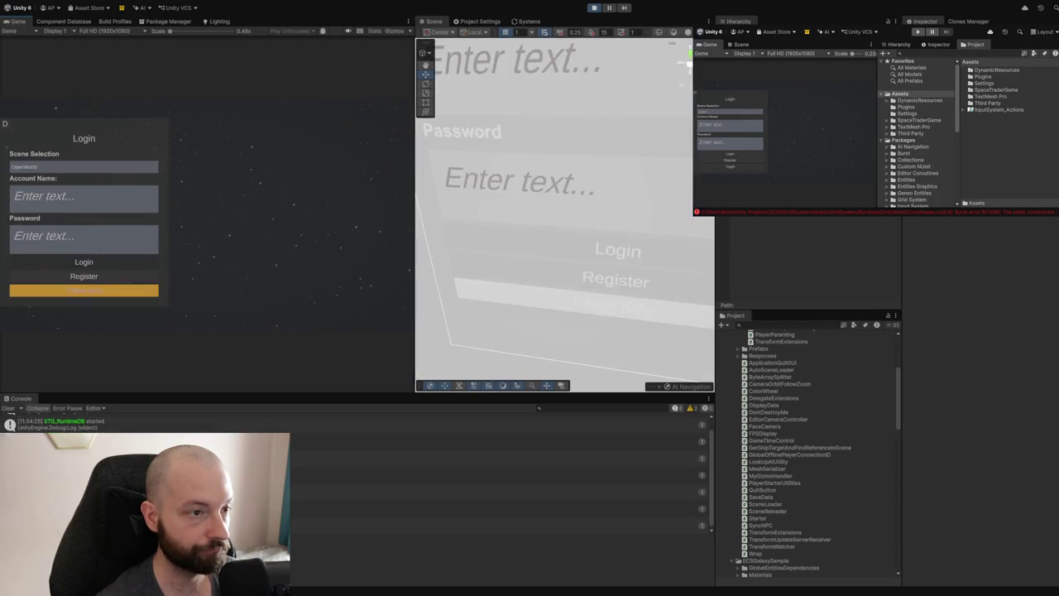
Open the registration form, fill in the test account name and submit it.
left_click(70, 278)
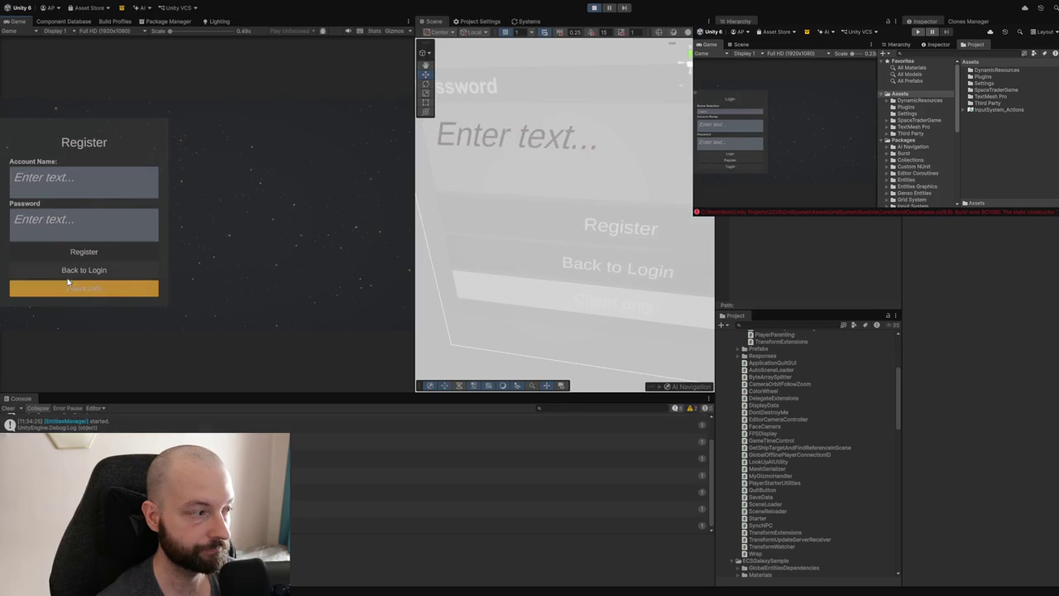
type("aa")
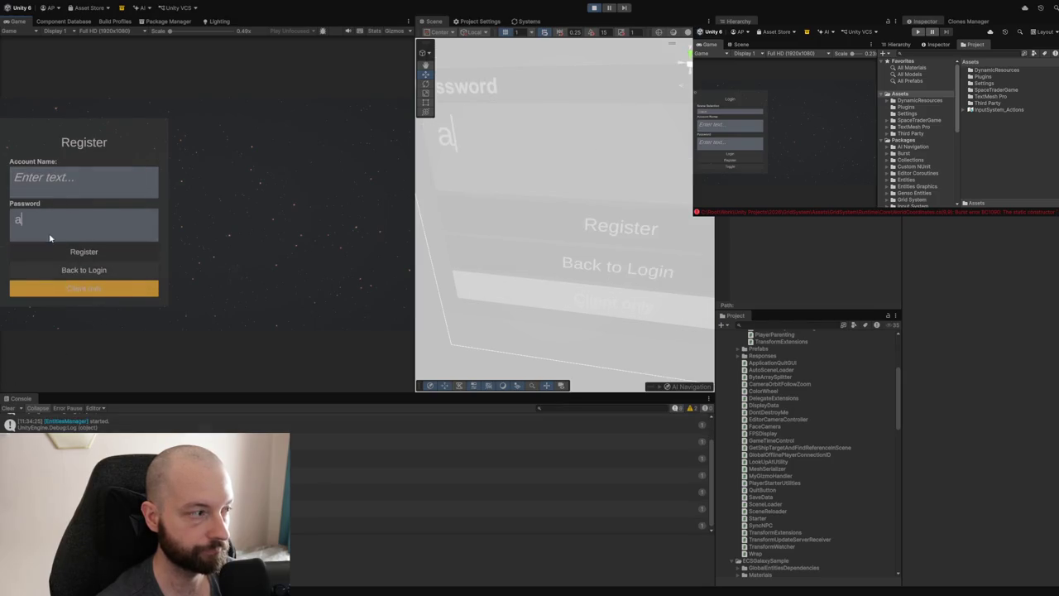
left_click(66, 182)
type("a")
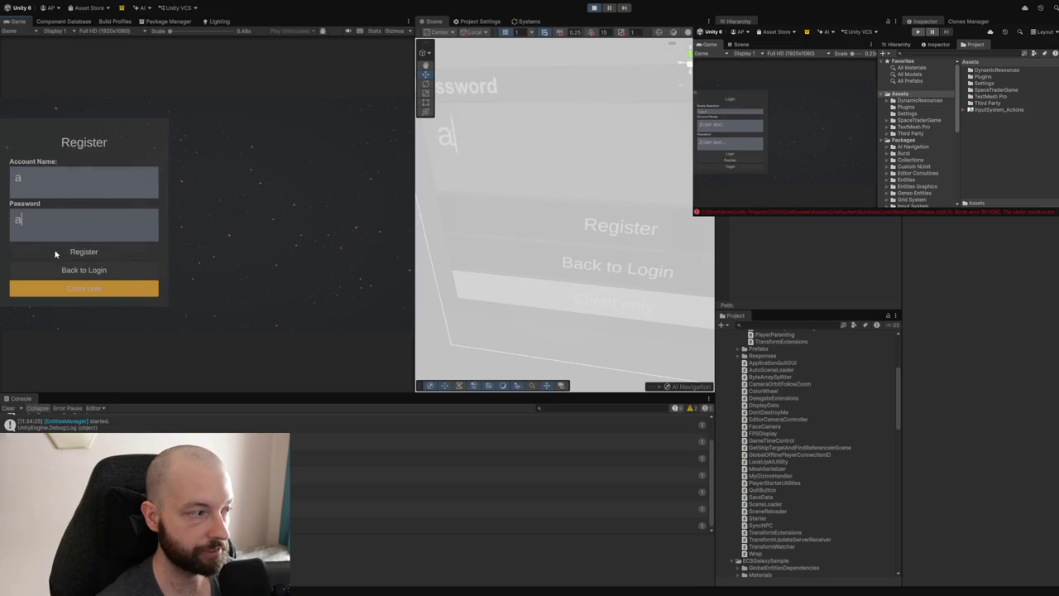
left_click(56, 252)
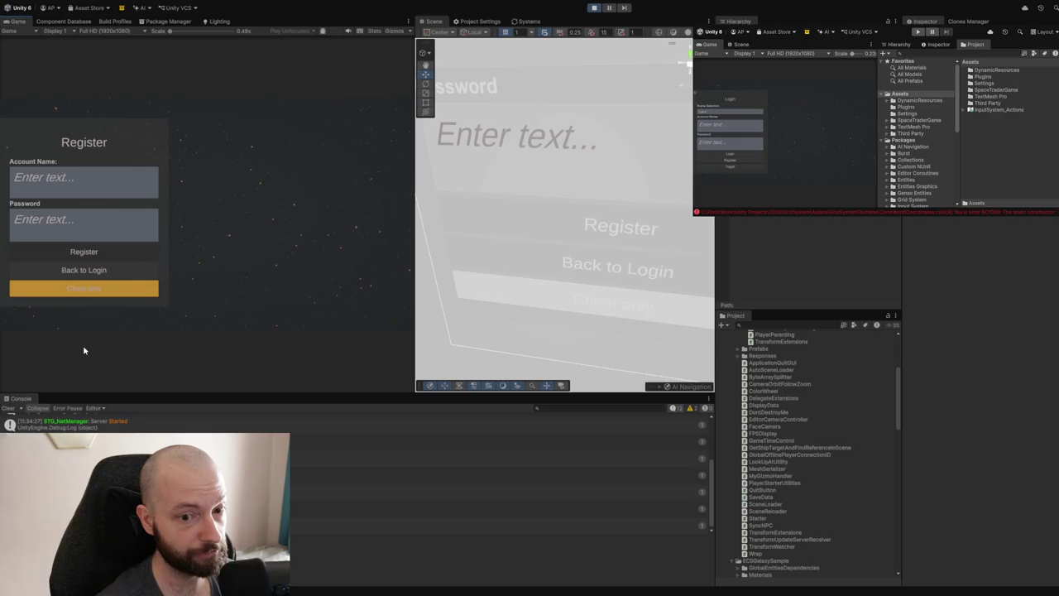
Fill in the account name and a password, choose Host mode and register to start hosting.
left_click(49, 199)
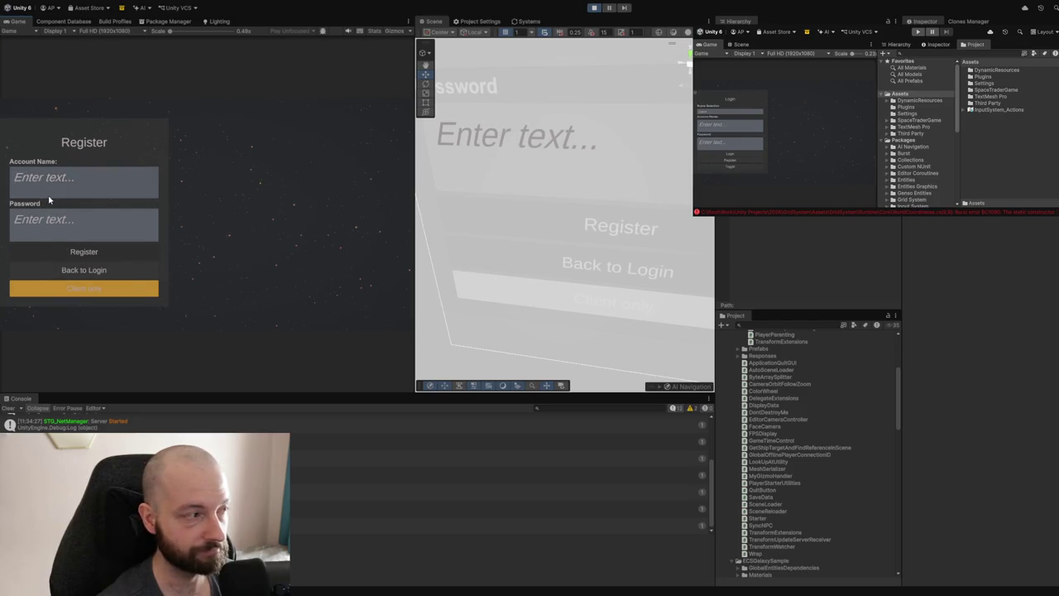
type("a")
left_click(49, 221)
type("a")
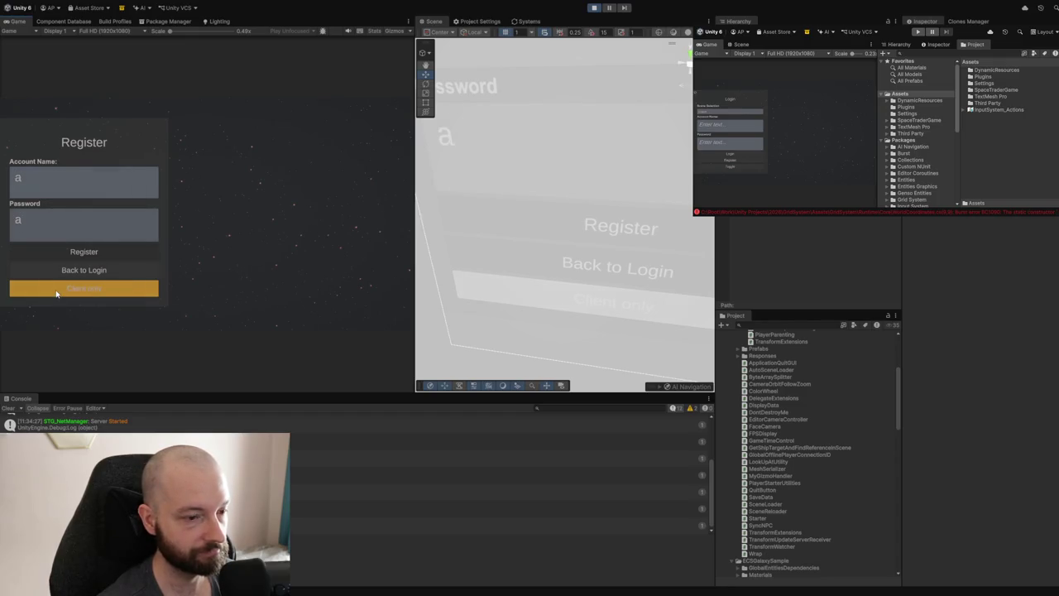
left_click(56, 293)
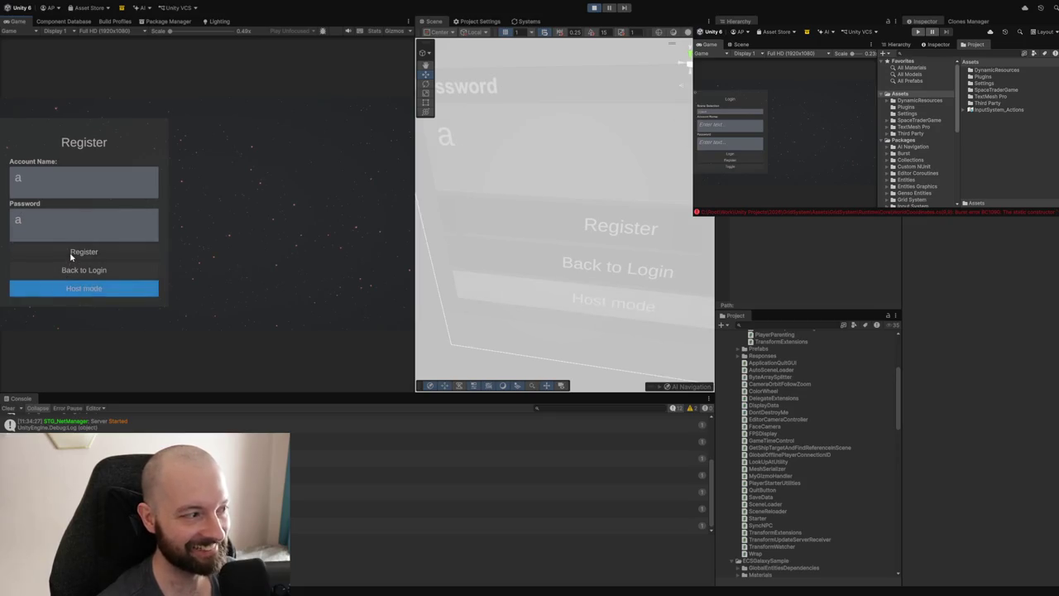
left_click(69, 252)
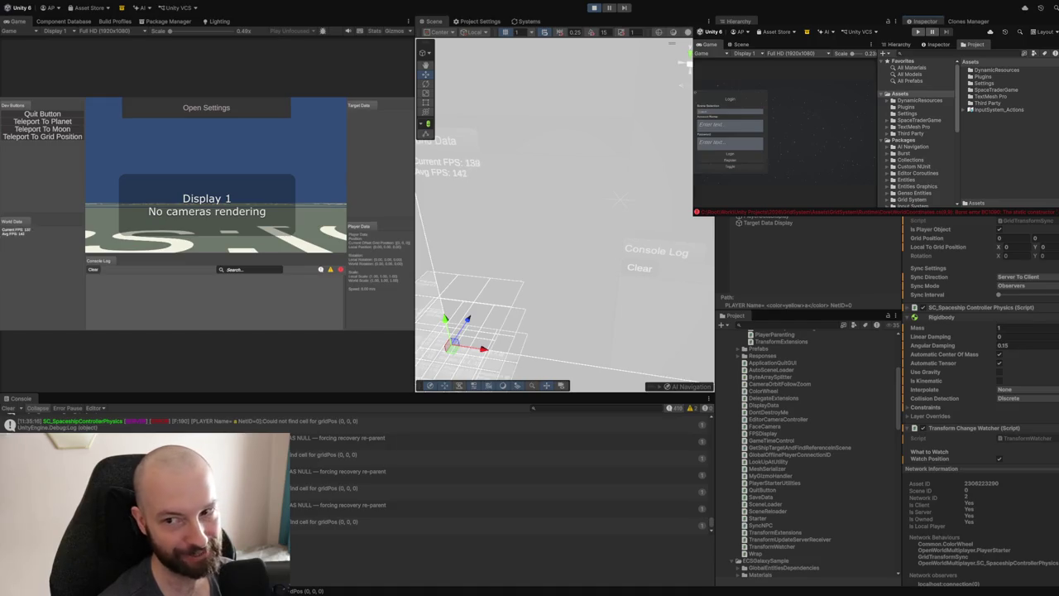
In the clone editor, enter play mode and register a second account as Client only.
left_click(916, 33)
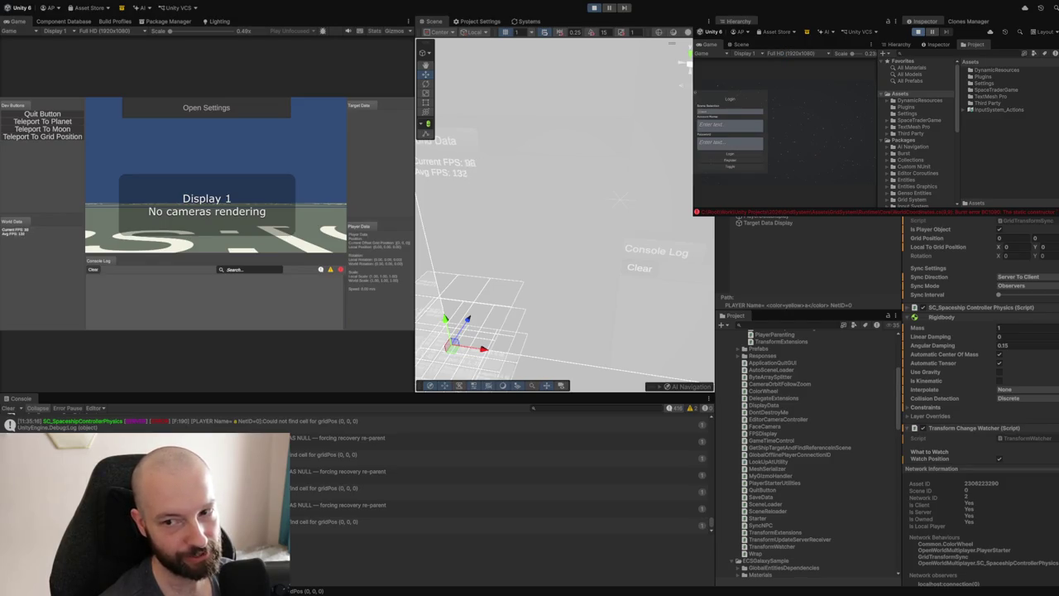
left_click(730, 160)
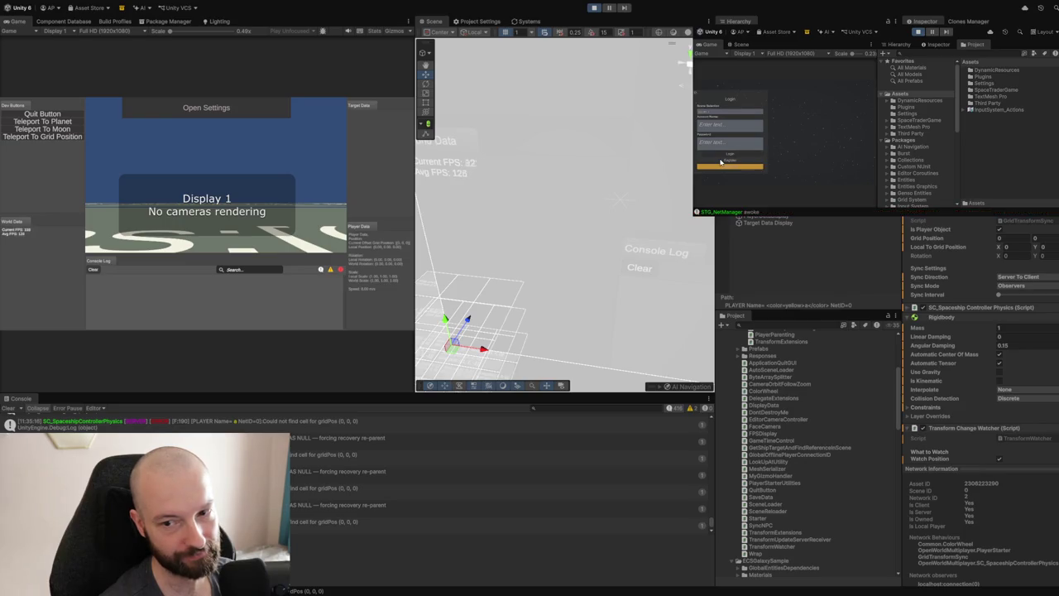
left_click(732, 120)
type("a")
left_click(725, 136)
left_click(716, 150)
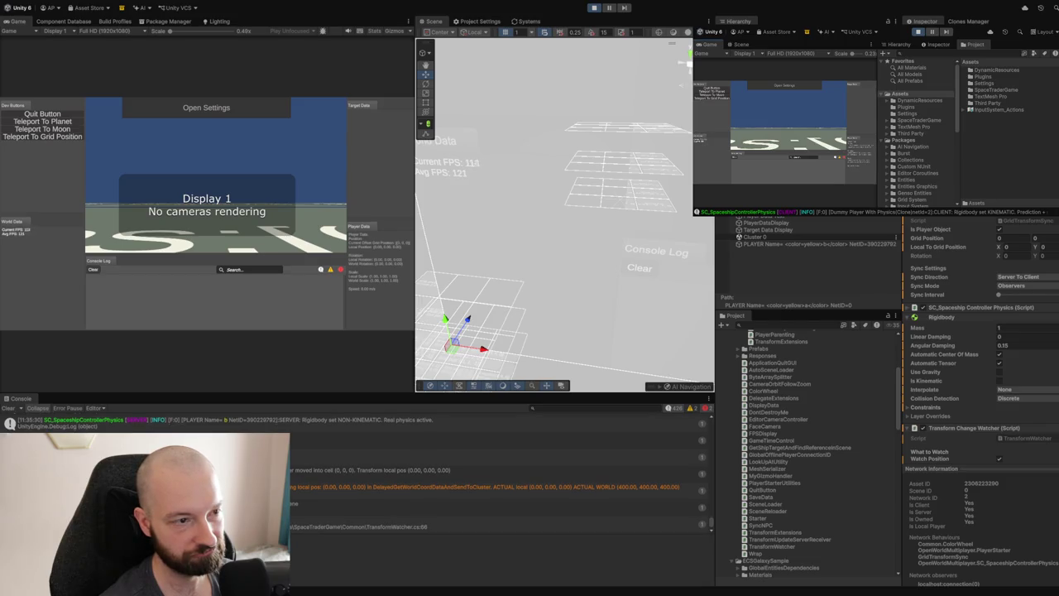
Select the spawned PLAYER object in the Hierarchy to view it in the Inspector.
left_click(823, 245)
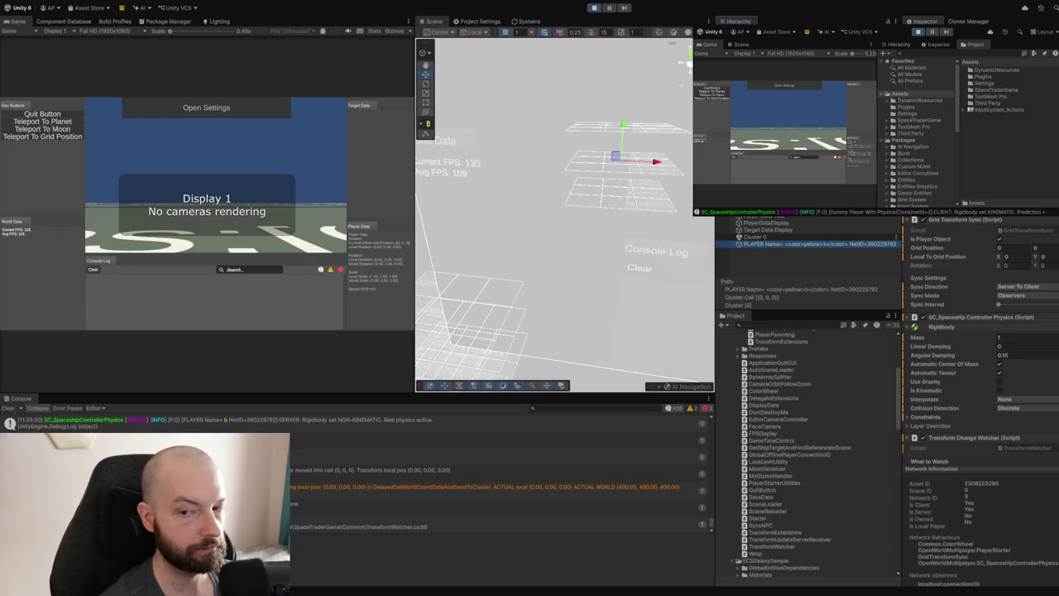
Focus the clone editor and stop its play mode.
left_click(813, 120)
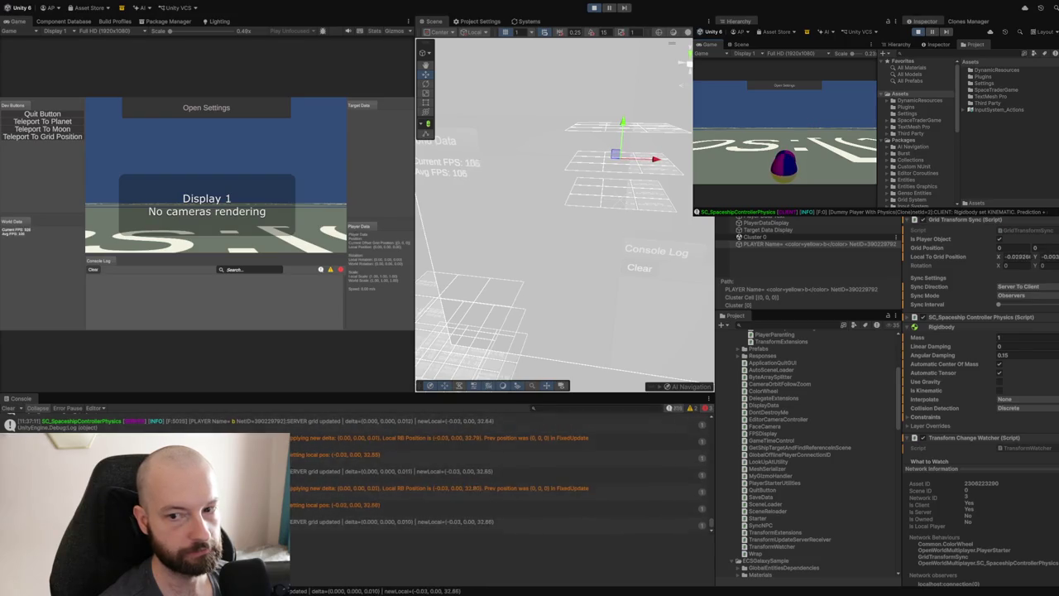
left_click(916, 35)
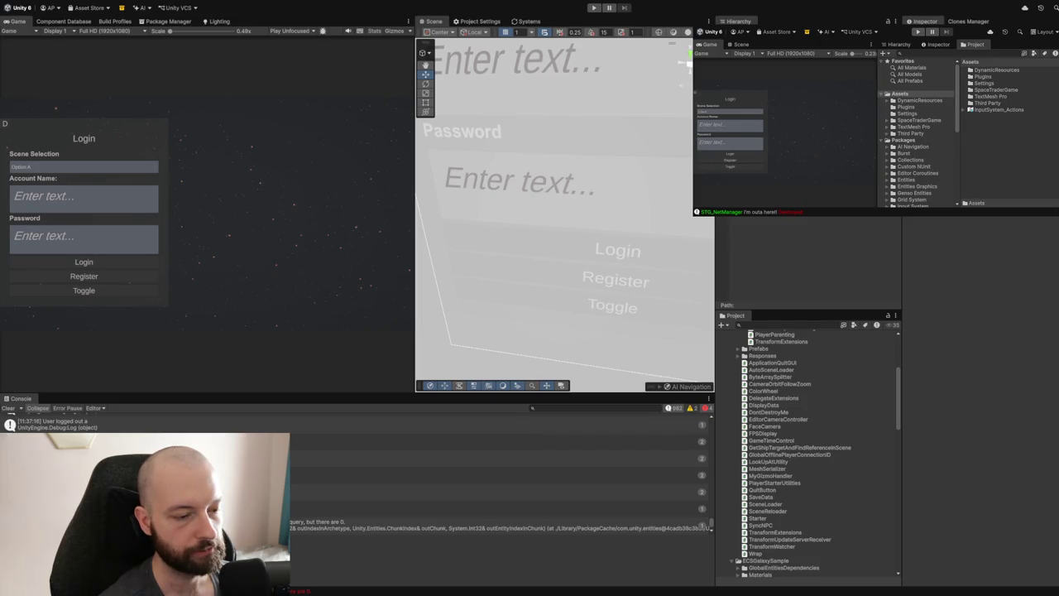
Restart play in the main editor and log in on the host game in Host mode.
left_click(594, 8)
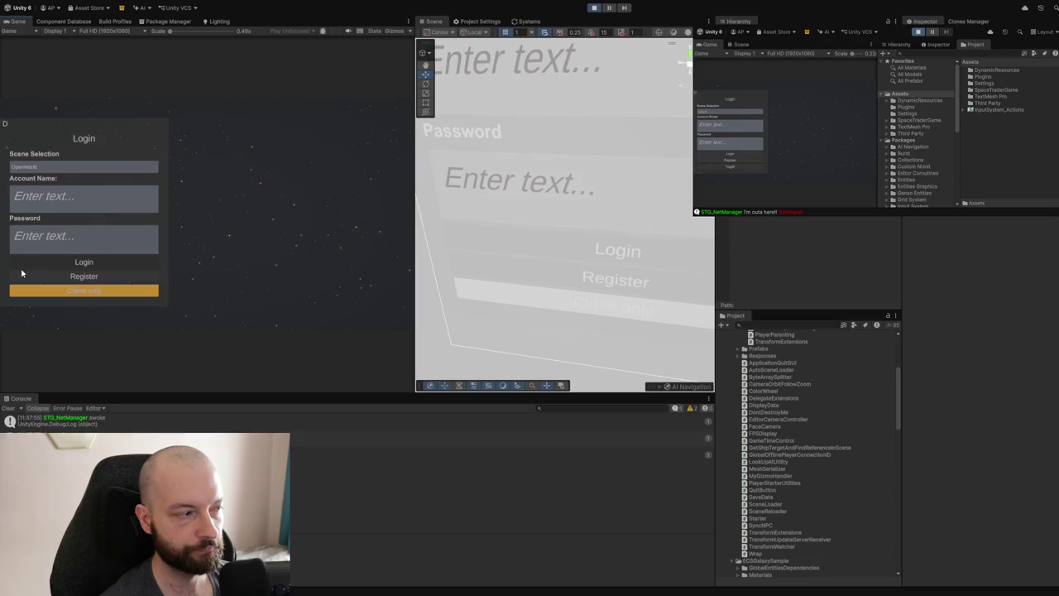
left_click(49, 209)
type("a")
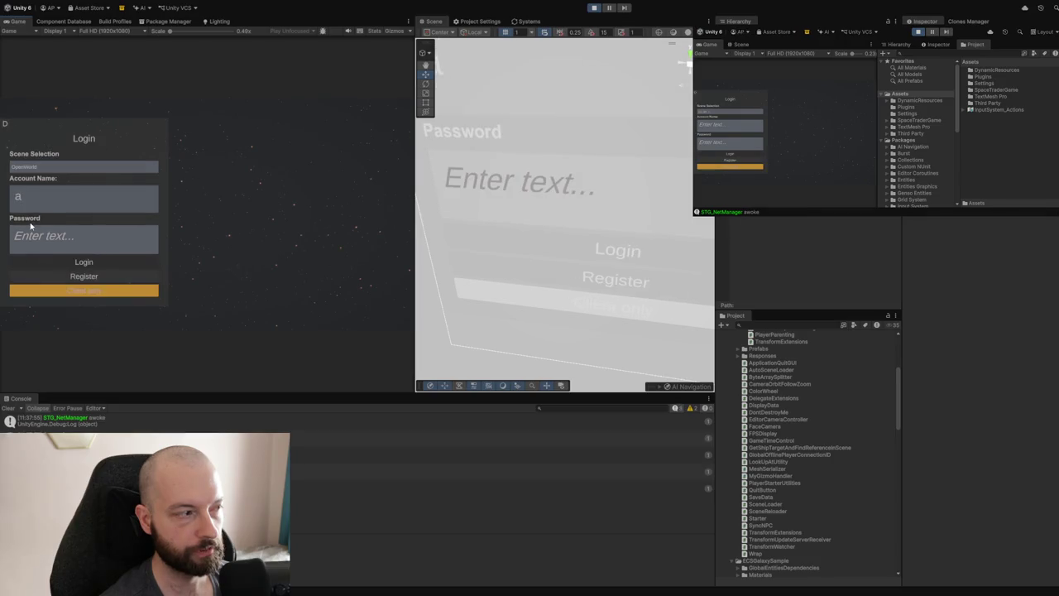
left_click(36, 243)
type("a")
left_click(46, 293)
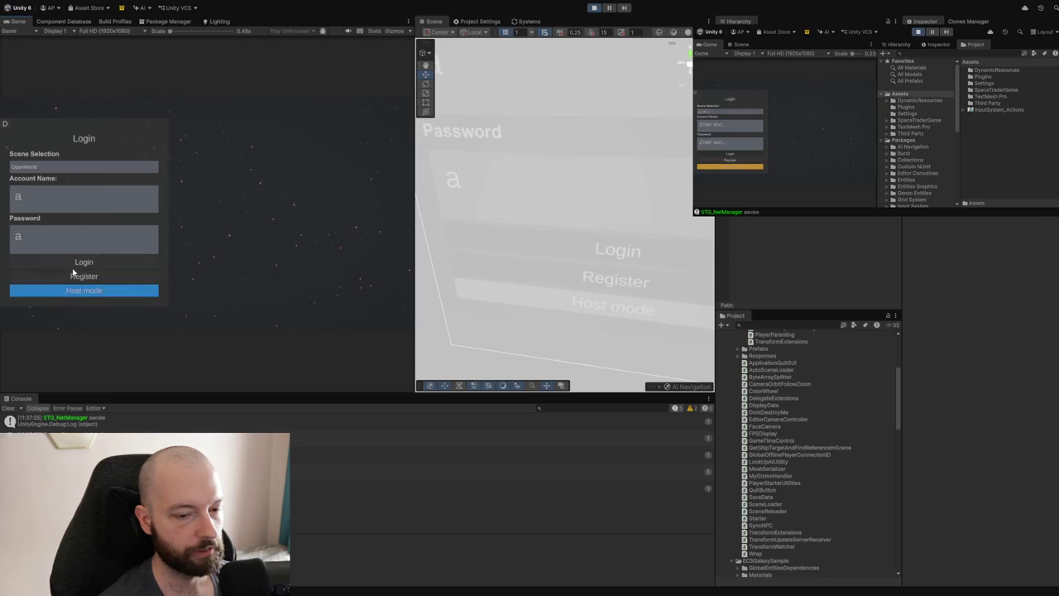
left_click(69, 265)
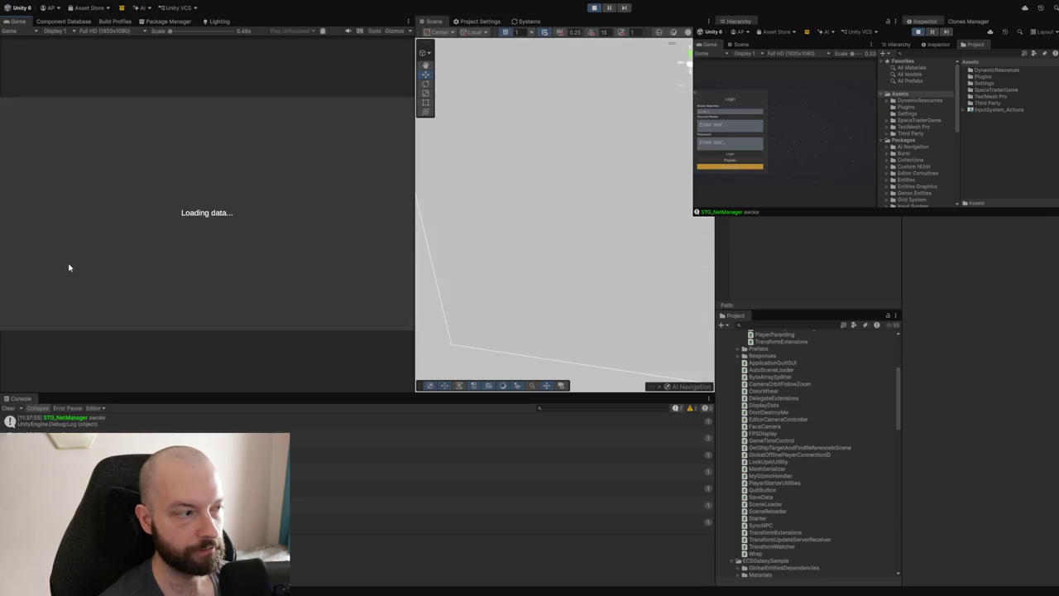
Enter an account name and password on the clone game and log in.
left_click(719, 126)
type("s")
left_click(704, 146)
type("s")
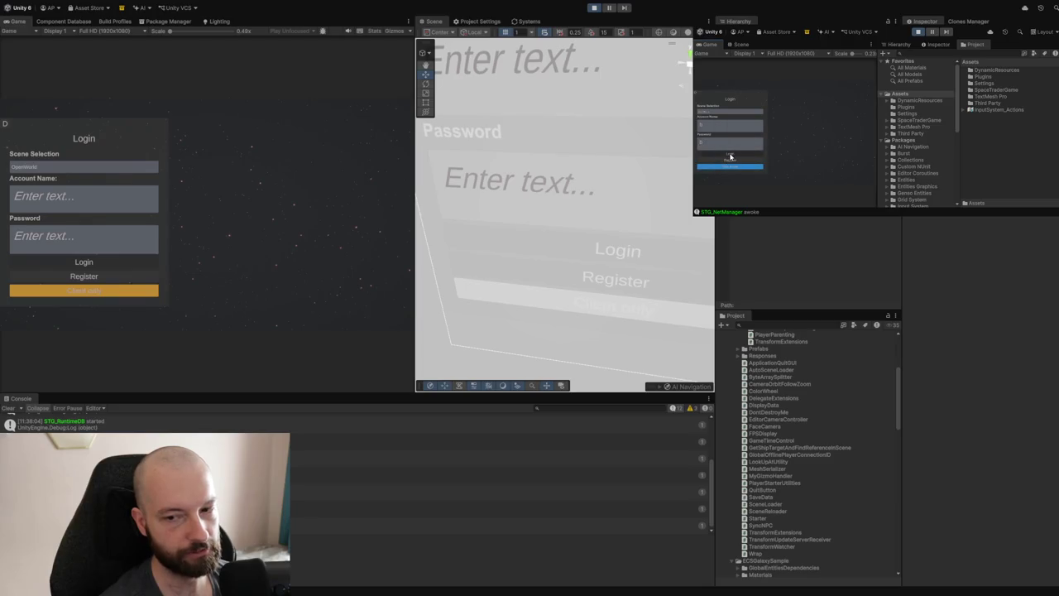
left_click(731, 156)
On the clone, open Register, go Back to Login, then start the clone as a client.
left_click(727, 159)
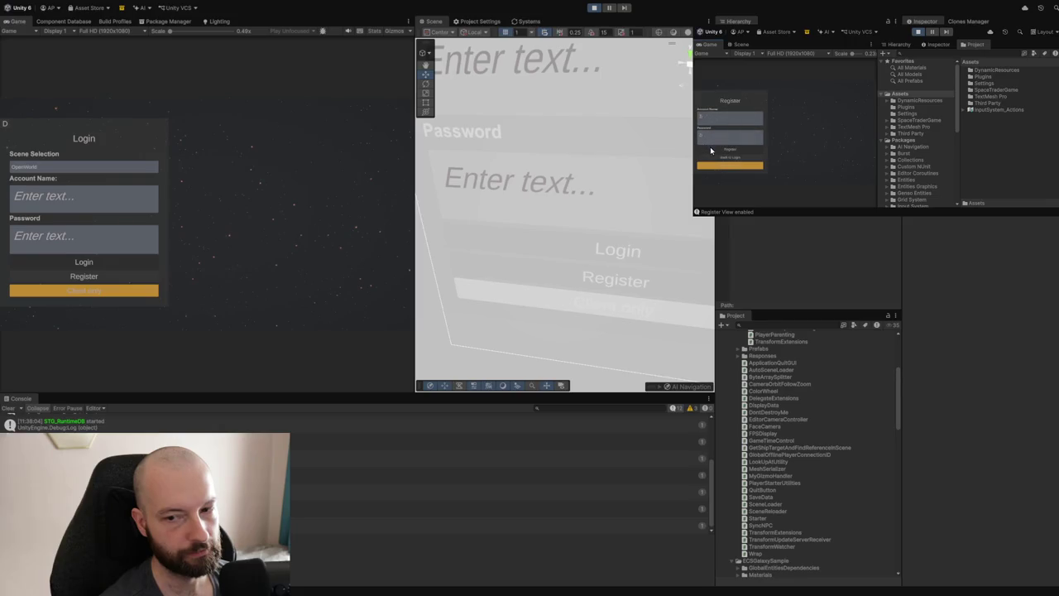
left_click(715, 157)
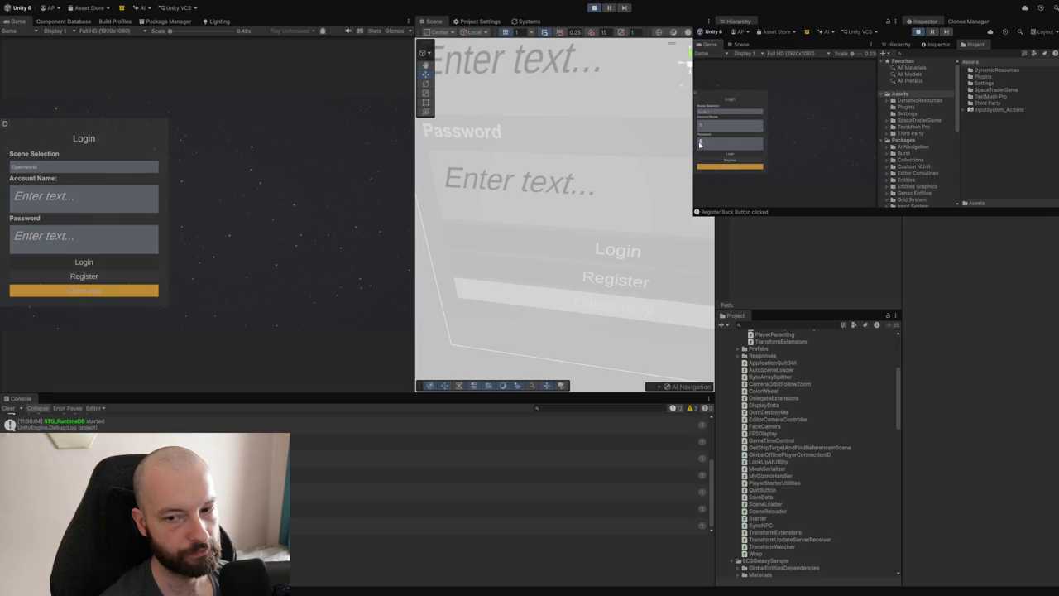
left_click(711, 126)
left_click(721, 154)
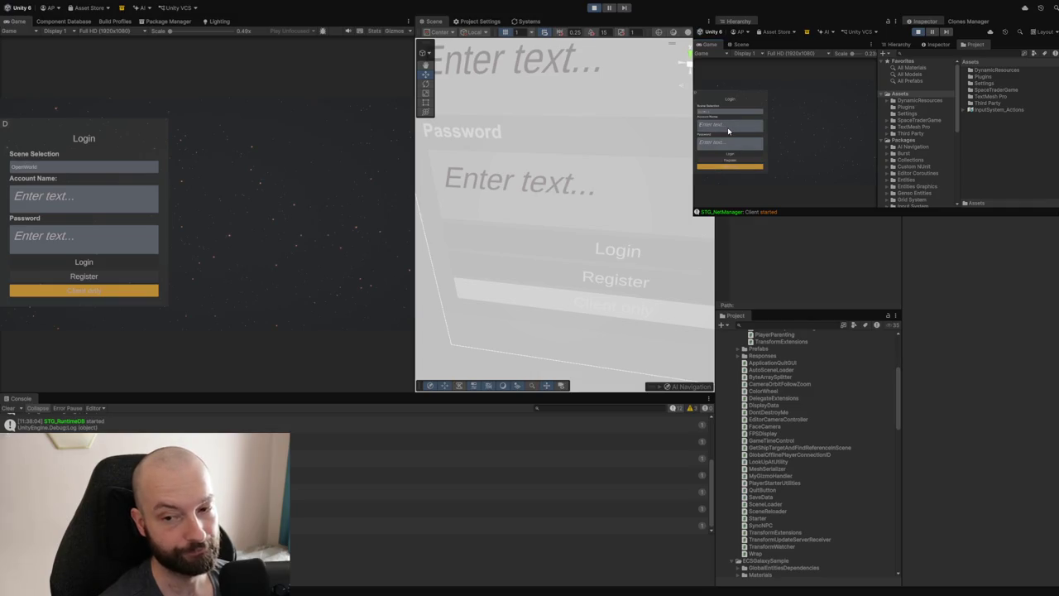
left_click(727, 127)
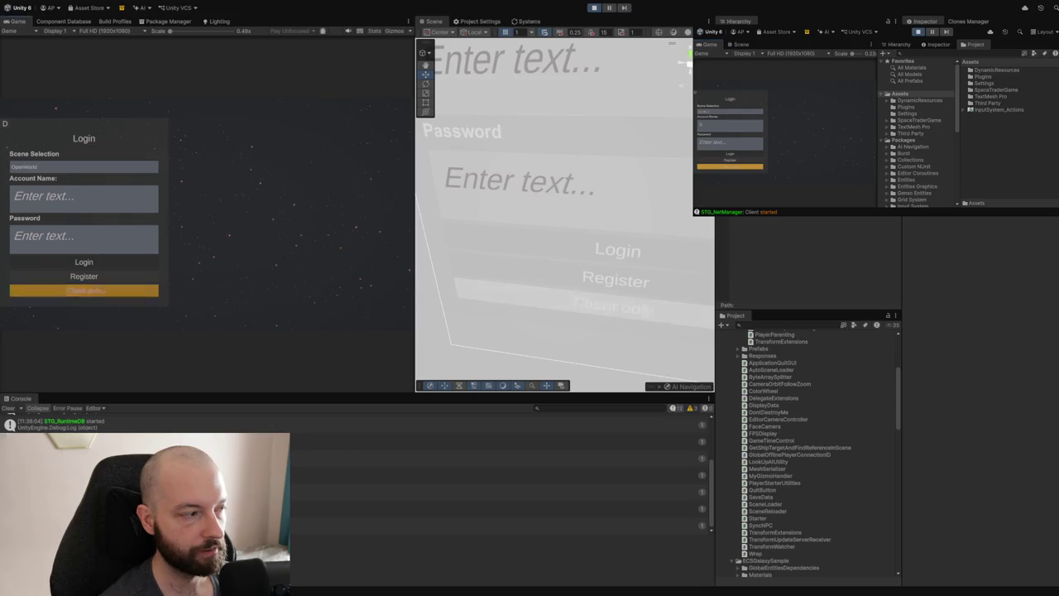
Register an account on the host game so it enters the game scene.
left_click(61, 275)
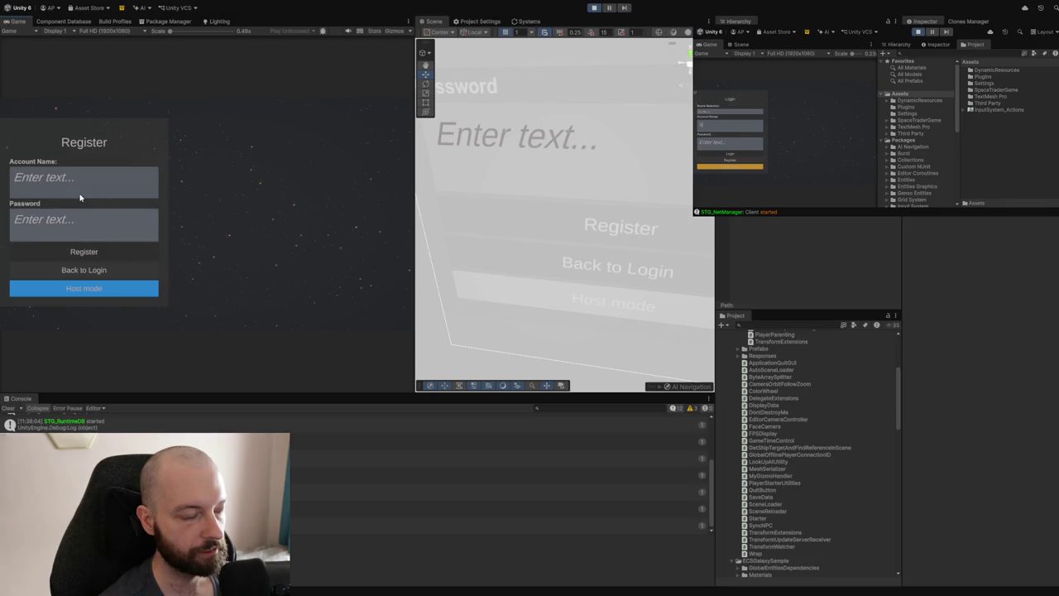
left_click(81, 197)
type("a")
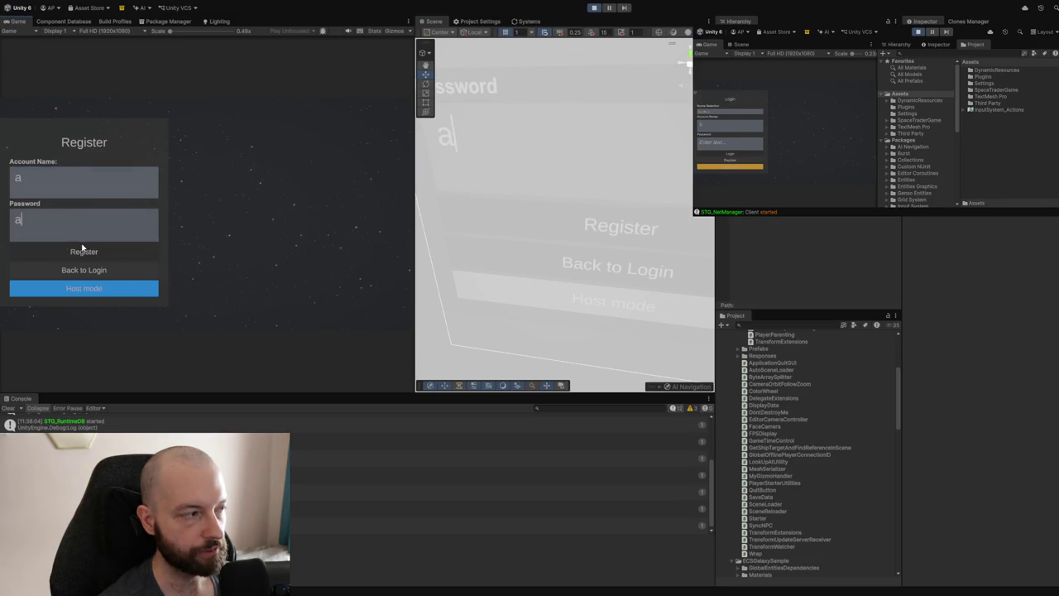
left_click(82, 253)
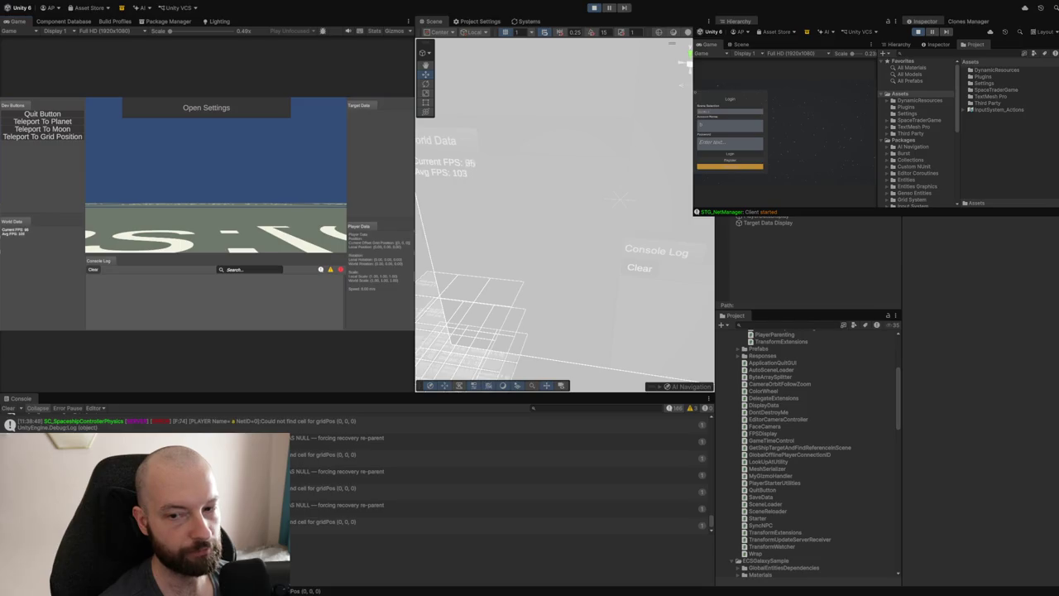
Register on the clone, inspect its PLAYER object, then stop the clone's play session.
left_click(722, 143)
type("0")
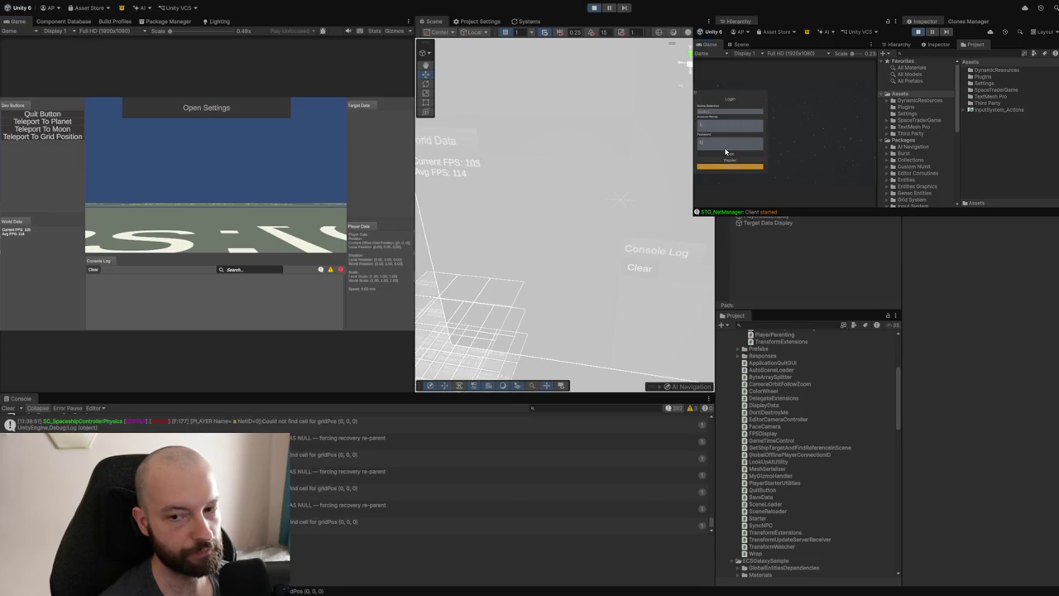
left_click(719, 160)
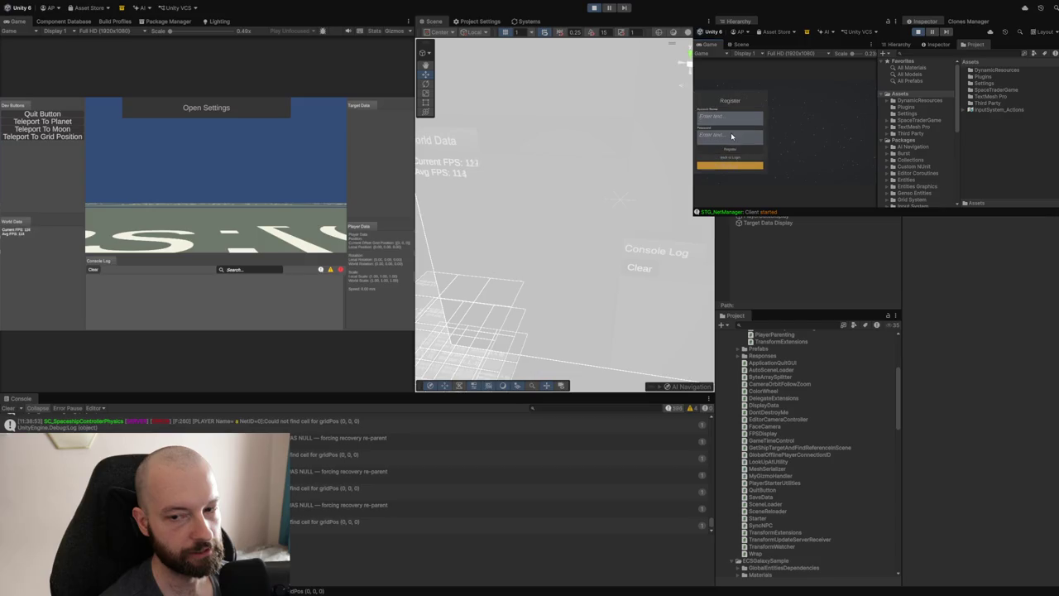
left_click(718, 148)
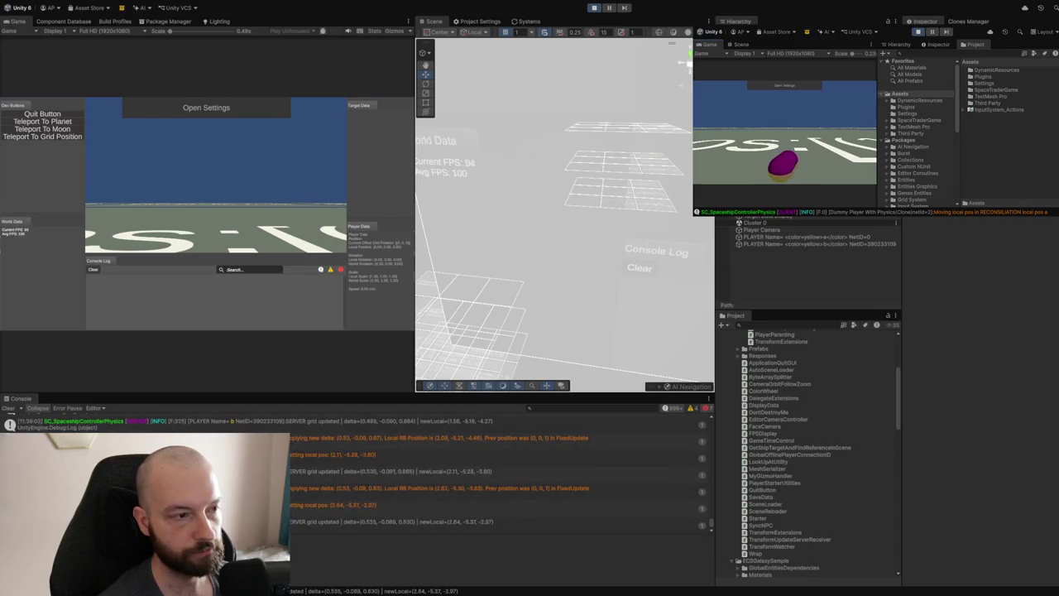
left_click(824, 245)
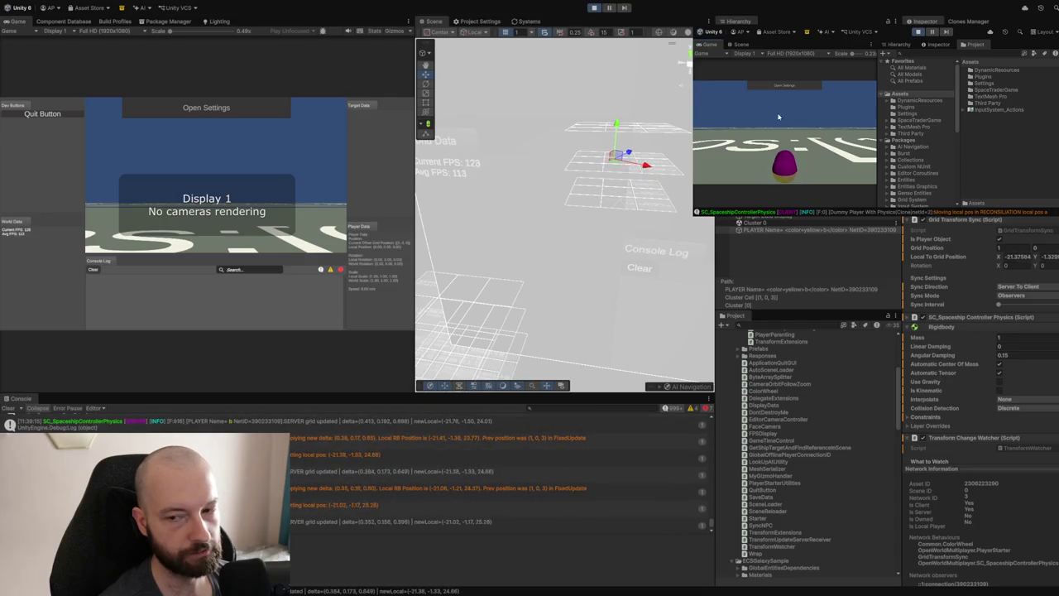
left_click(918, 32)
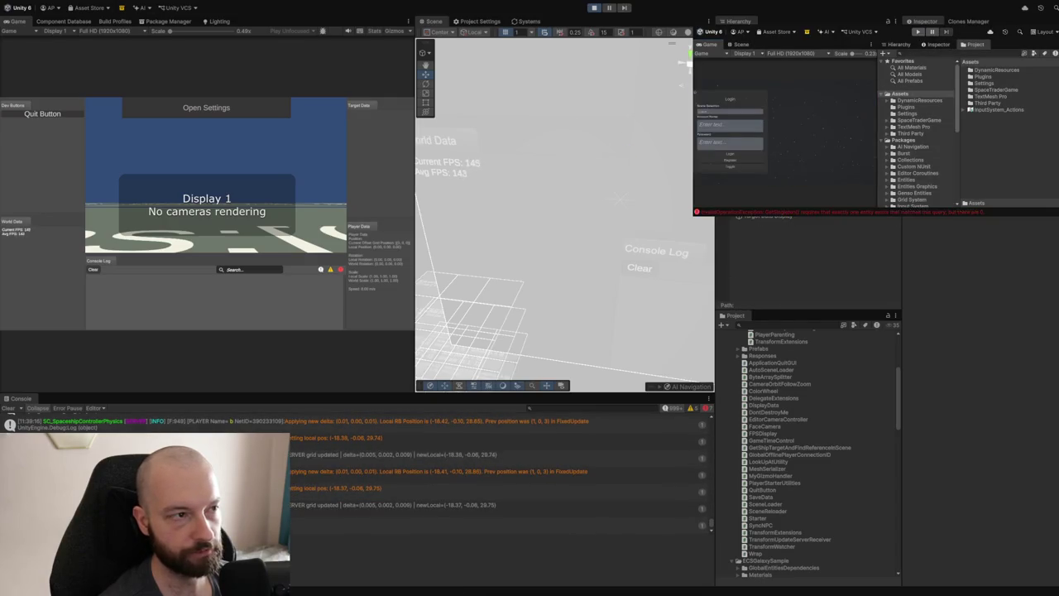
Exit play mode in the main editor with Ctrl+P, then switch to Visual Studio.
key("ctrl+p")
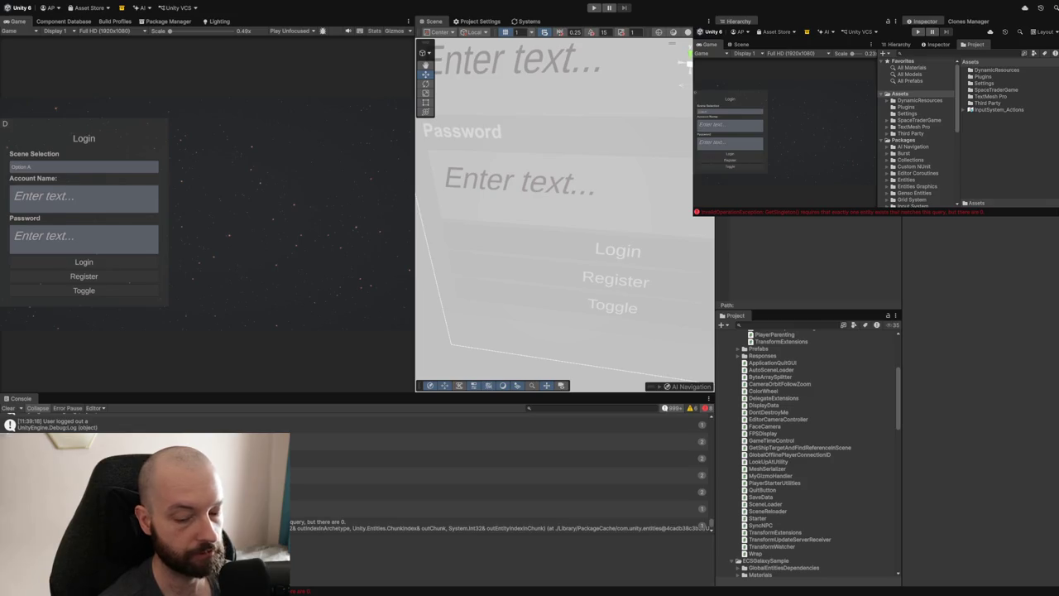
key("alt+Tab")
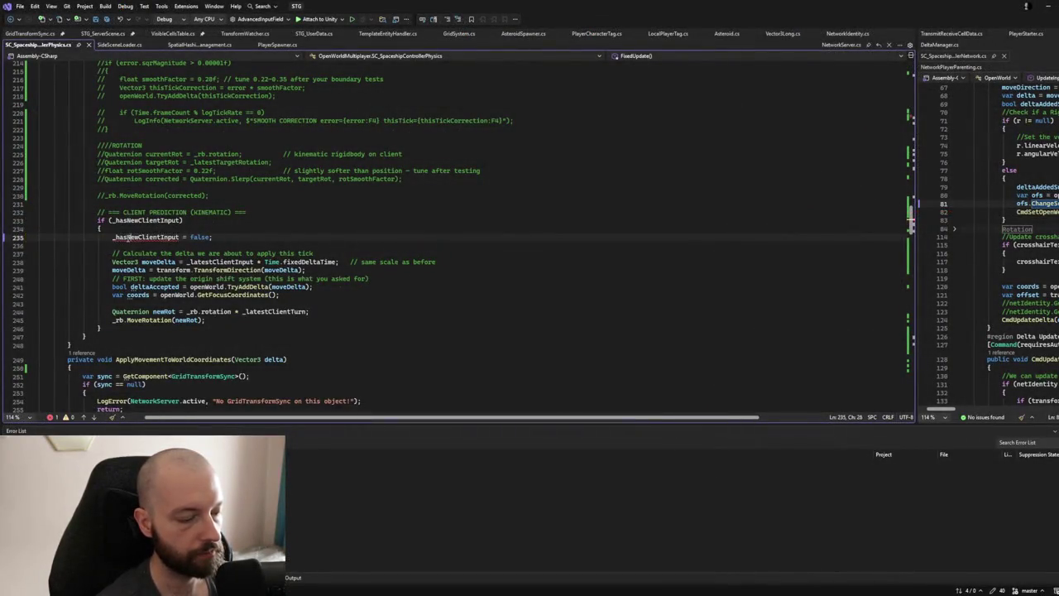
Trace the CLIENT PREDICTION block, _latestClientInput and the moveDelta lines, down to ApplyMovementToRigidbody.
scroll(133, 237, "up", 20)
scroll(128, 237, "down", 20)
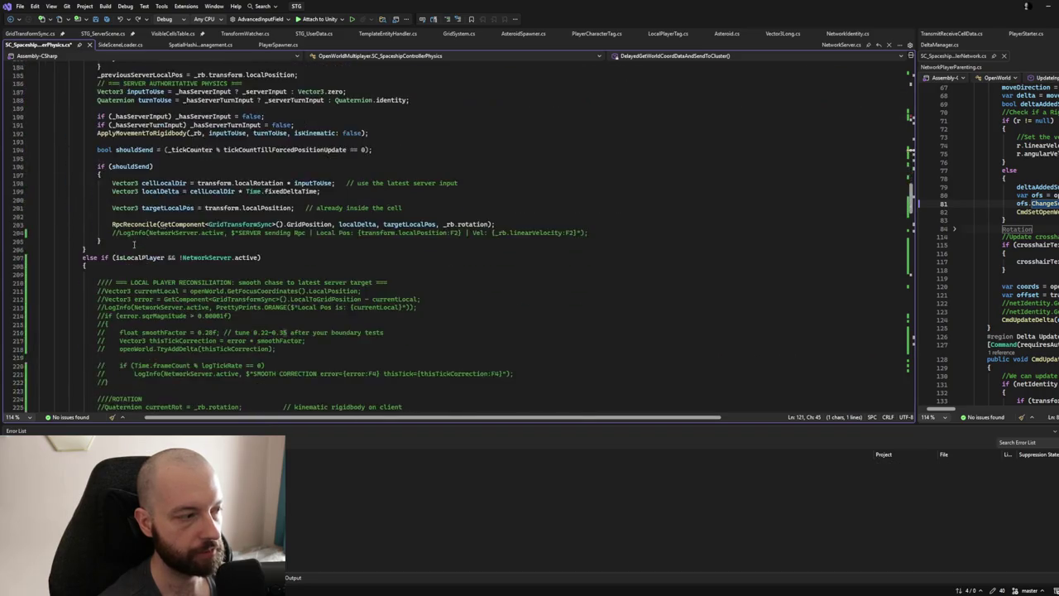
left_click_drag(97, 174, 170, 276)
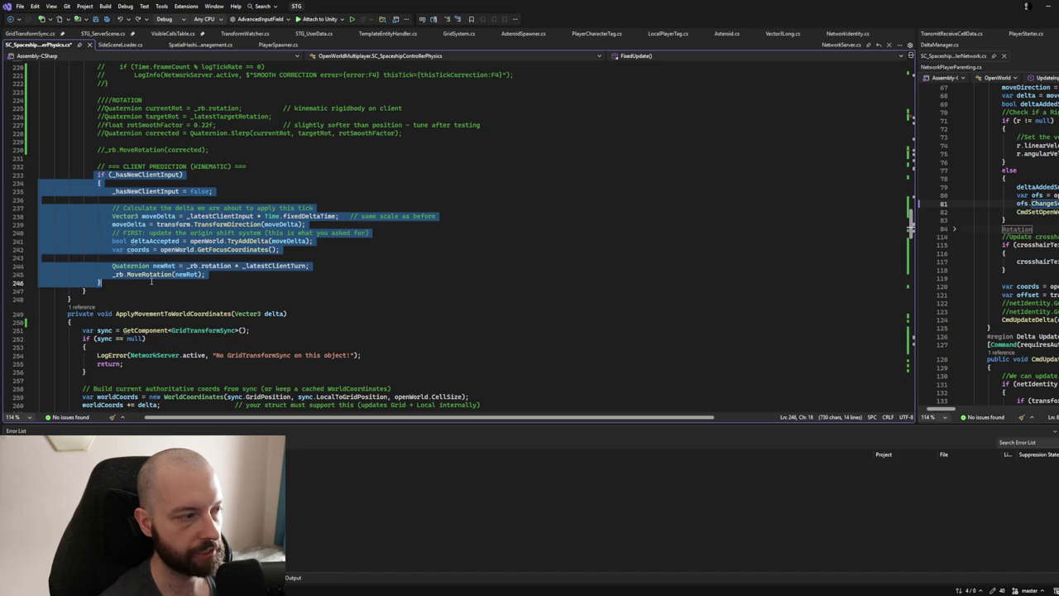
left_click(170, 274)
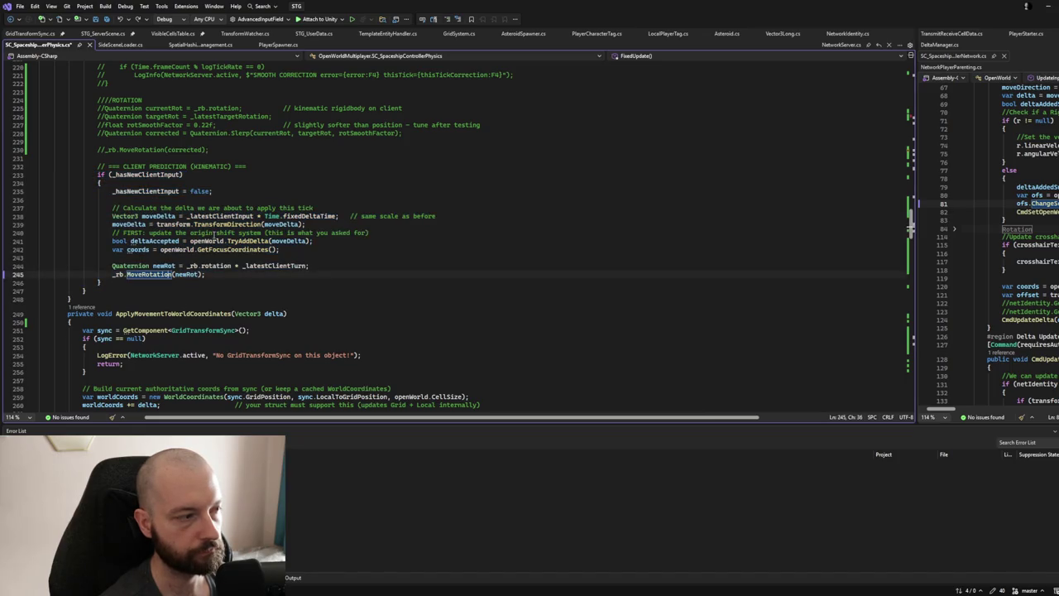
left_click(308, 241)
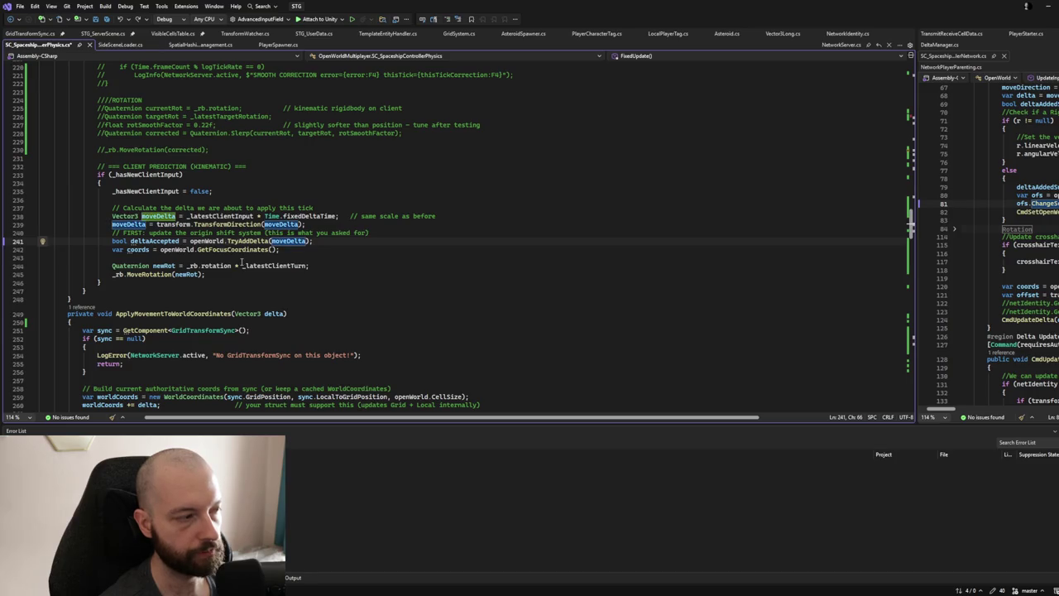
left_click(161, 224)
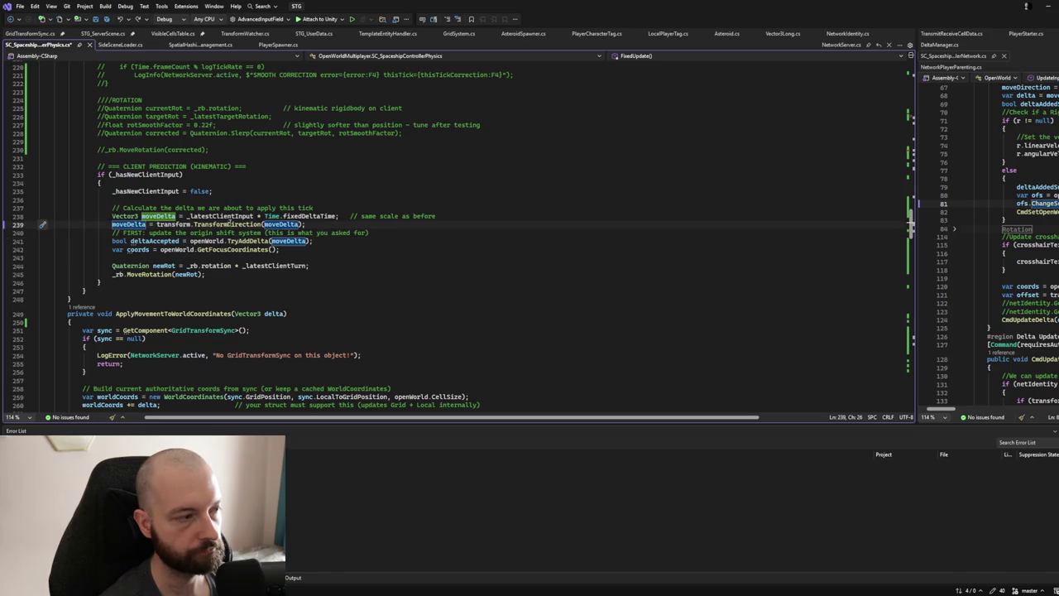
double_click(219, 216)
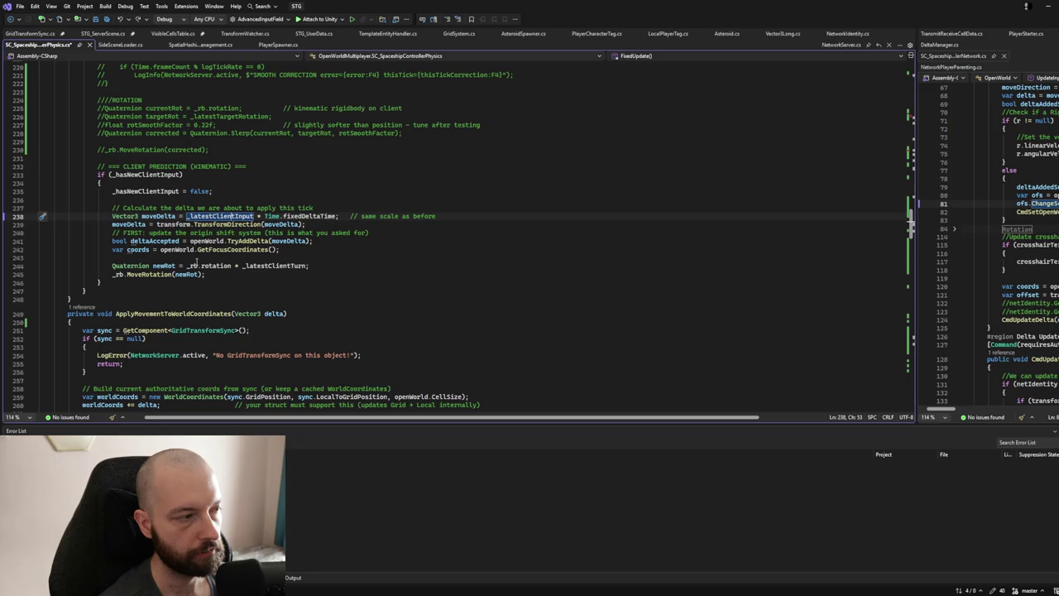
scroll(197, 262, "down", 4)
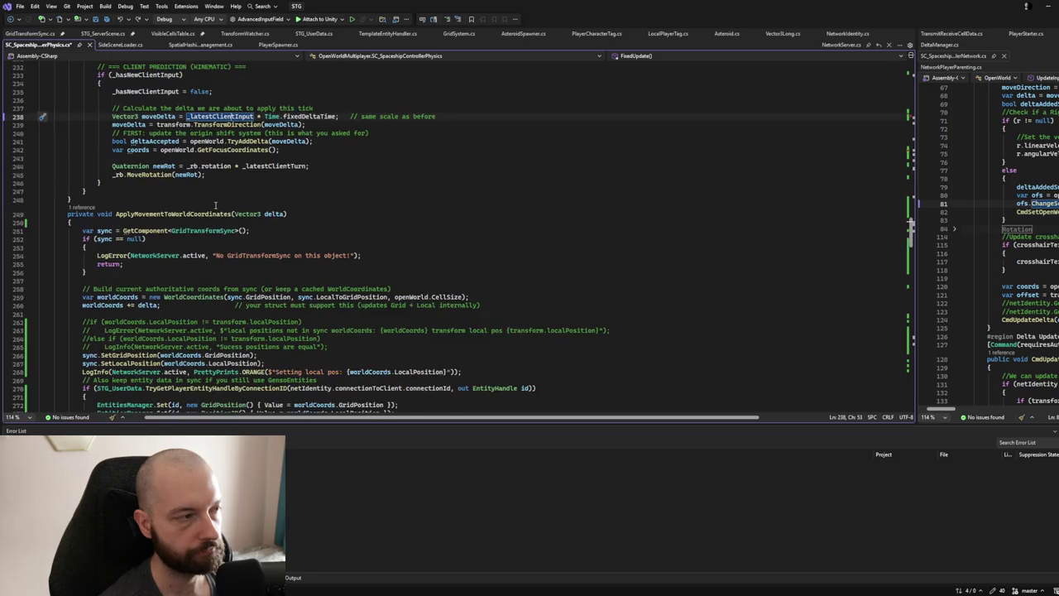
scroll(215, 205, "down", 8)
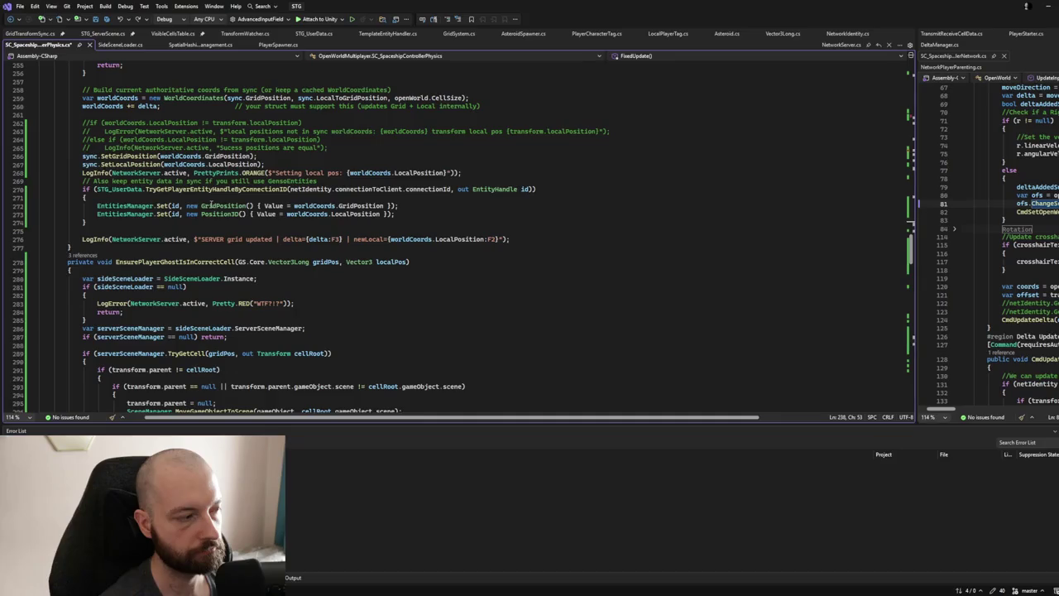
scroll(211, 204, "down", 14)
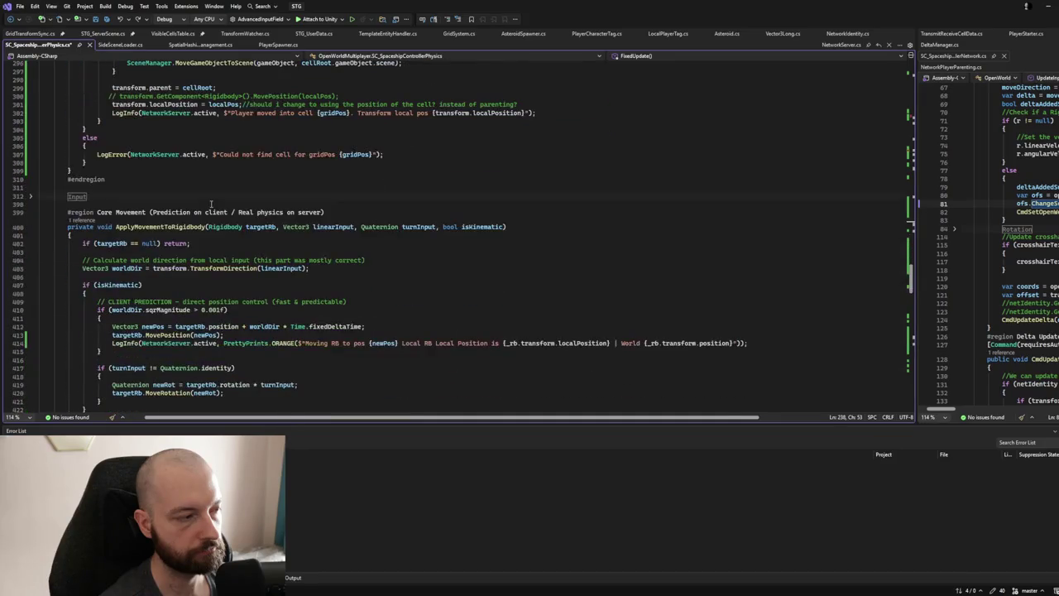
Collapse the ApplyMovementToRigidbody and RpcReconcile method bodies in the spaceship physics script.
left_click(31, 230)
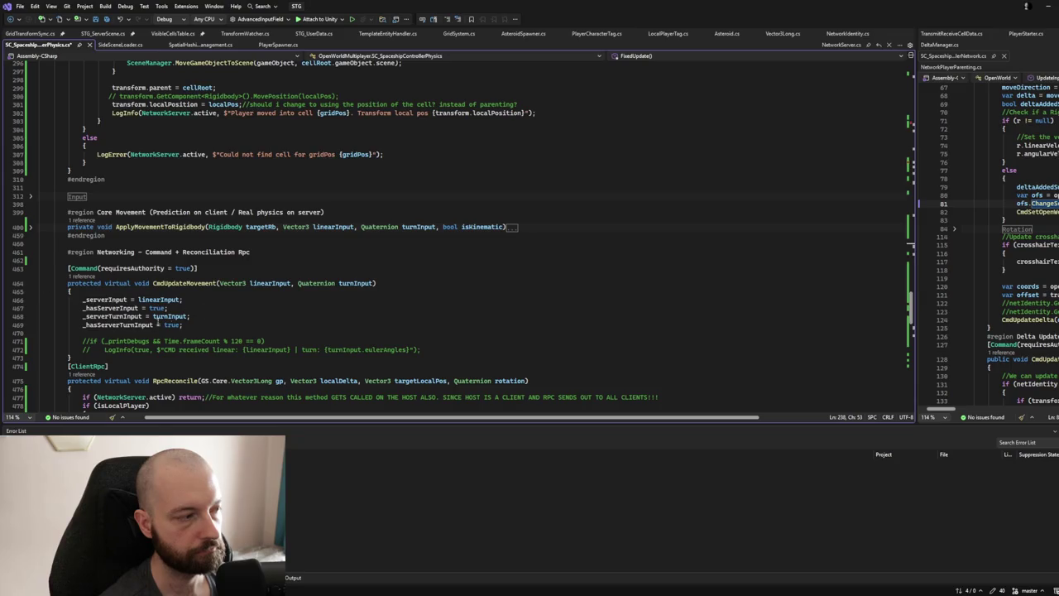
left_click(130, 325)
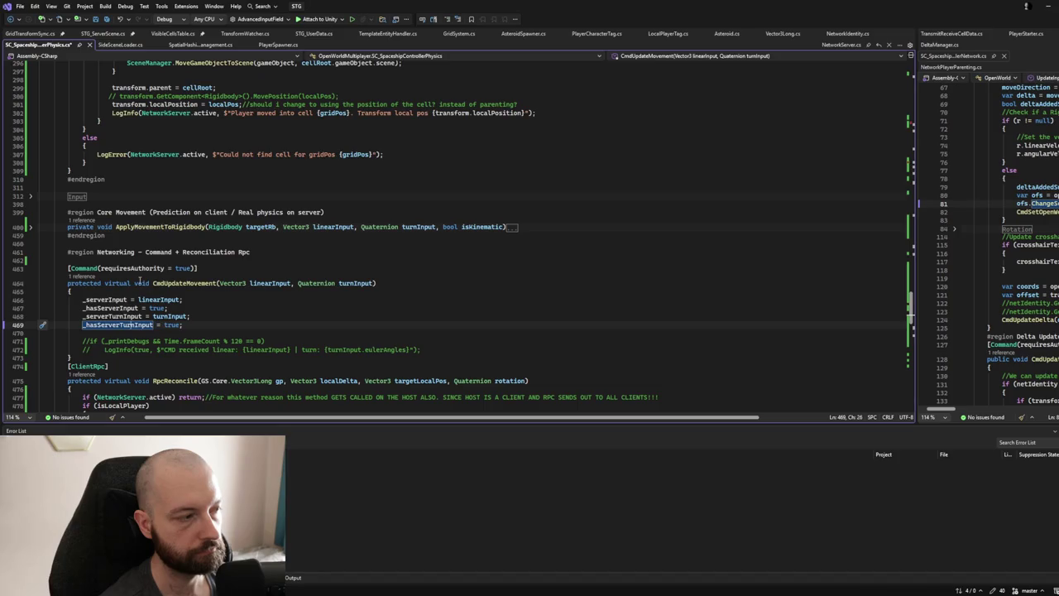
scroll(47, 242, "down", 5)
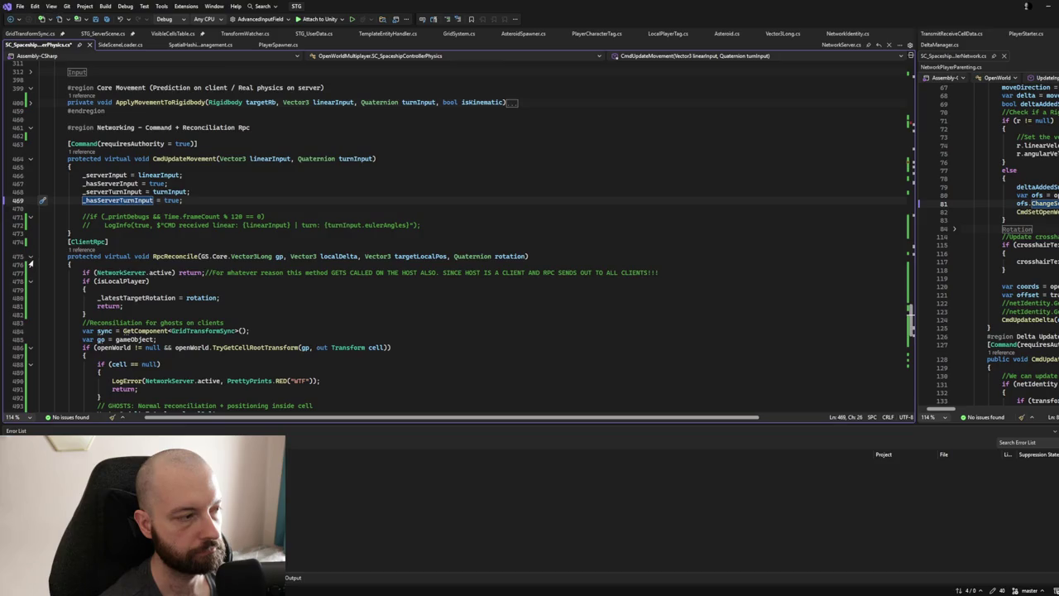
left_click(30, 258)
left_click(31, 258)
left_click(30, 258)
left_click(30, 258)
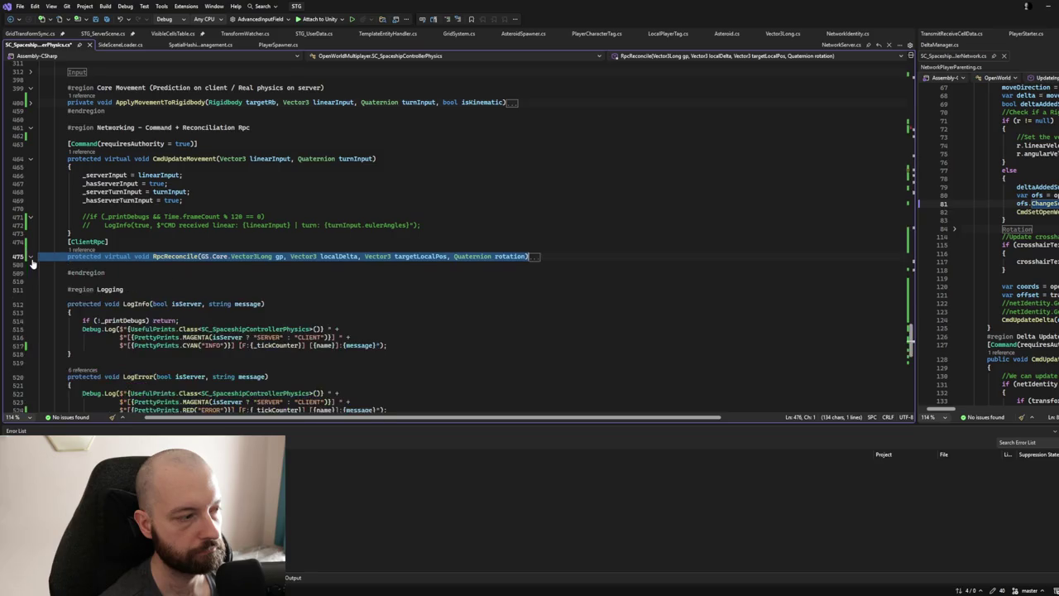
scroll(80, 264, "down", 3)
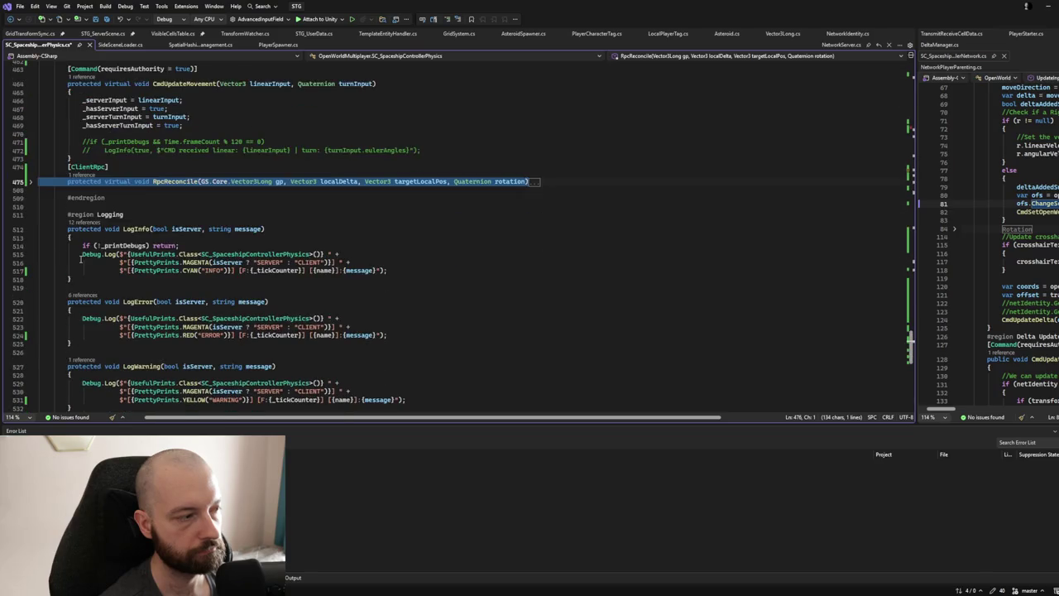
Fold the Logging region and scroll back up to the client-prediction block.
left_click(30, 217)
scroll(115, 281, "up", 3)
scroll(115, 280, "up", 3)
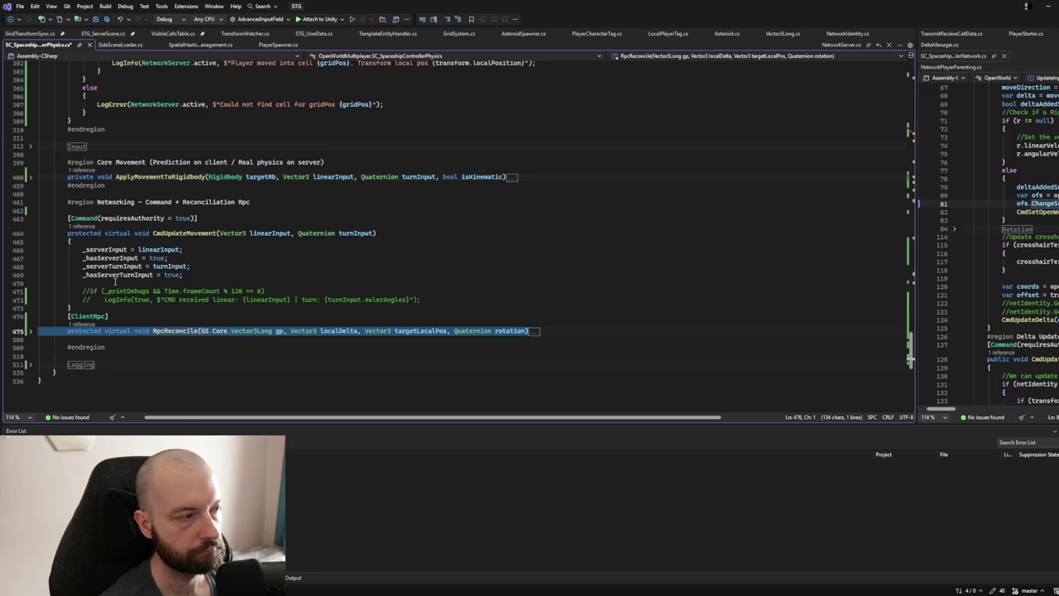
scroll(115, 282, "up", 3)
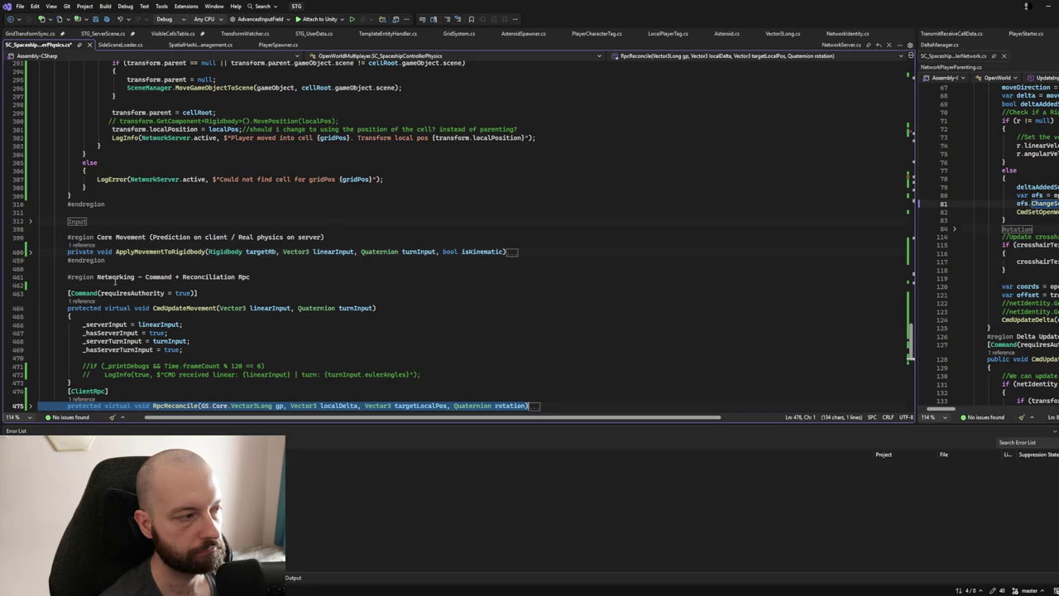
scroll(115, 281, "up", 10)
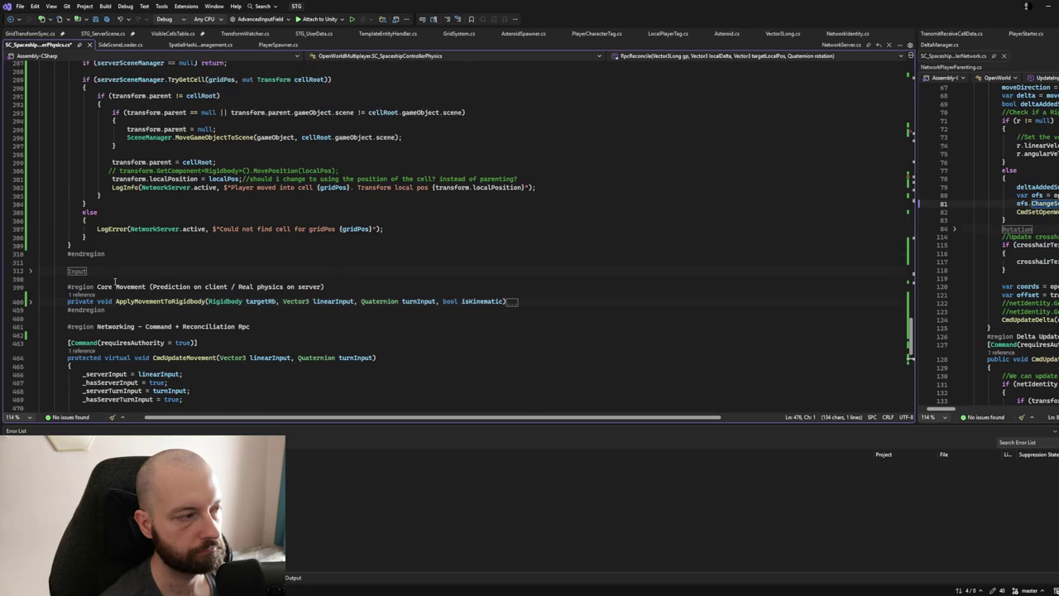
scroll(115, 282, "up", 12)
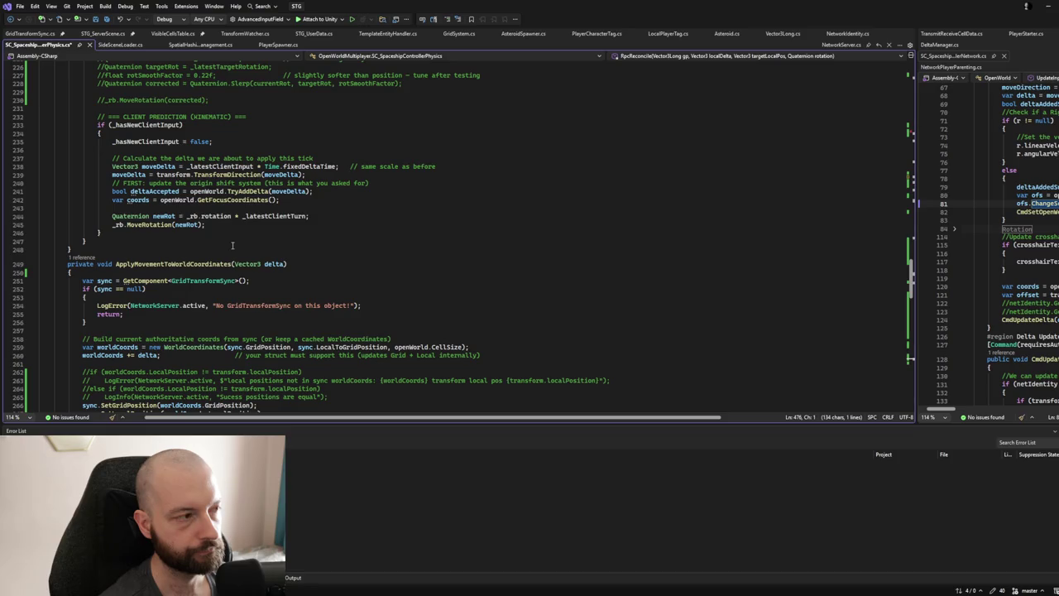
Add a breakpoint on the moveDelta calculation line and attach the debugger to Unity.
left_click(8, 167)
left_click(308, 19)
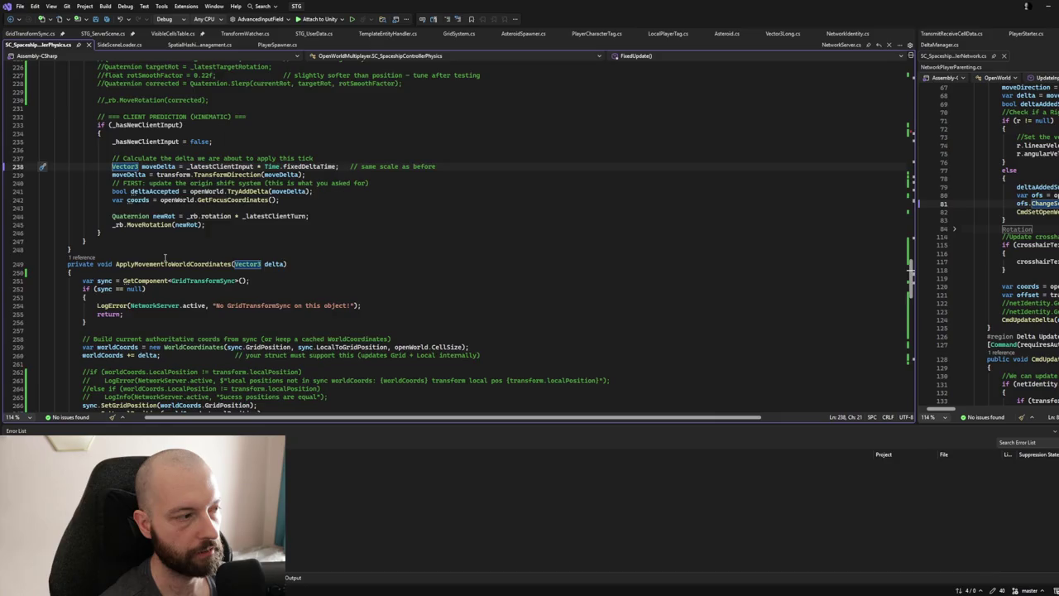
scroll(166, 258, "down", 3)
Find the server block in FixedUpdate and select its 'Applying new delta' LogInfo statement.
scroll(124, 281, "down", 2)
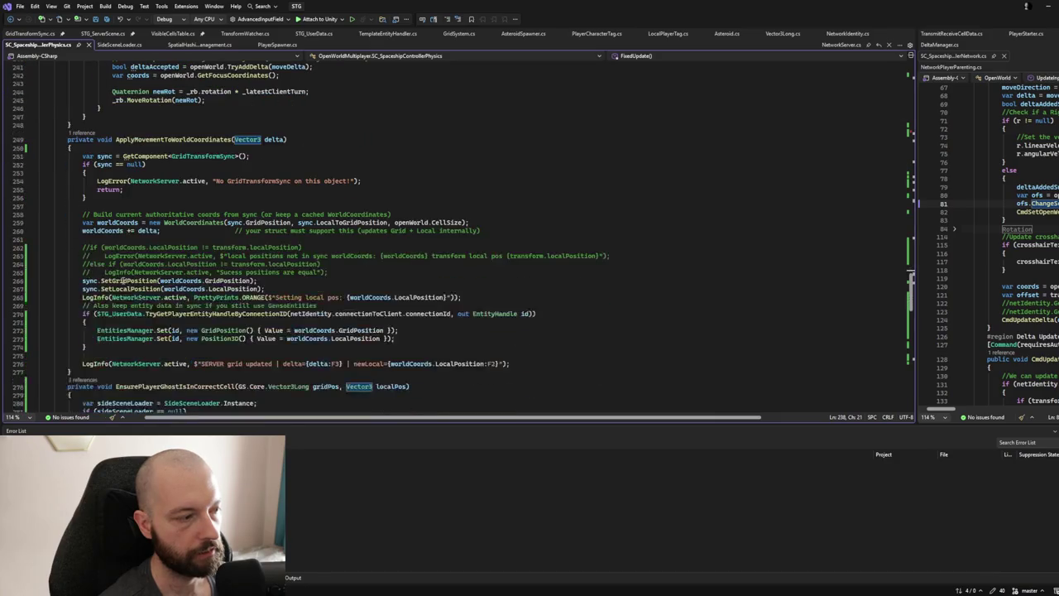
scroll(91, 354, "down", 3)
scroll(101, 354, "up", 3)
scroll(102, 354, "up", 15)
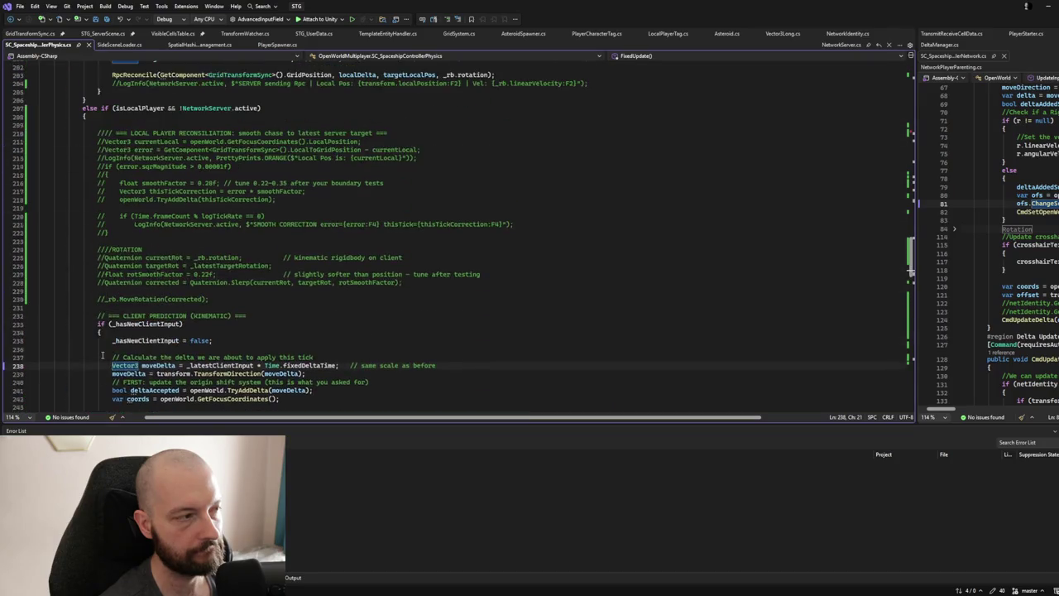
scroll(103, 355, "up", 12)
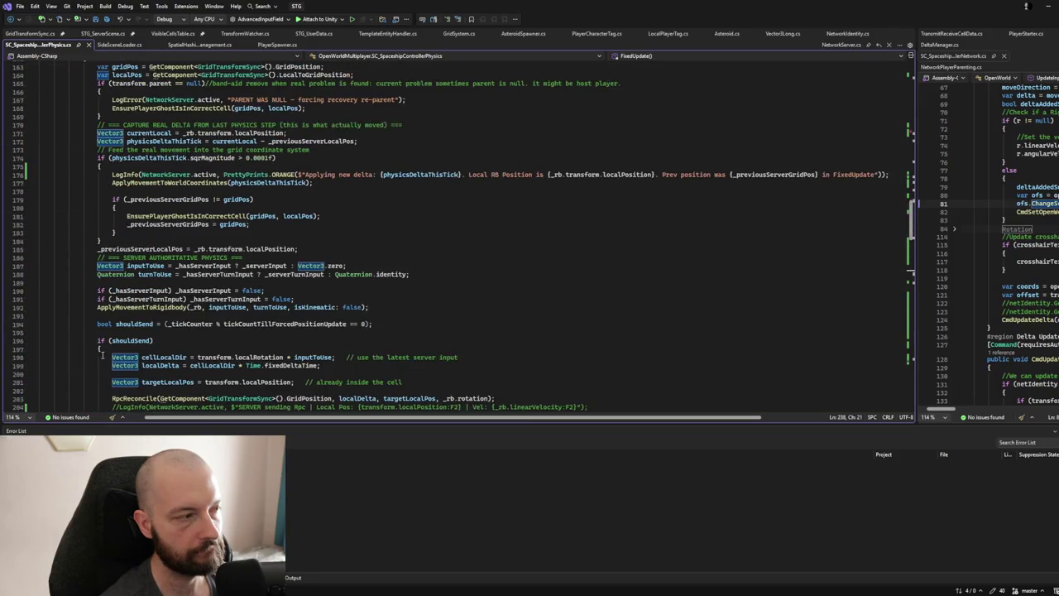
mouse_move(110, 225)
left_mouse_down()
mouse_move(38, 225)
mouse_move(895, 225)
left_mouse_up()
key("ctrl+c")
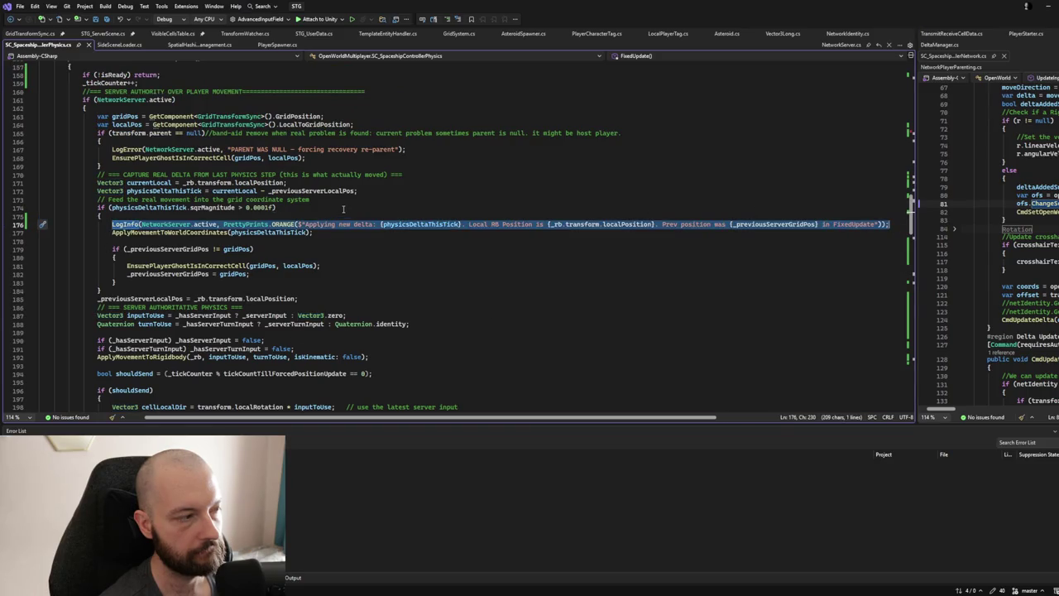
Paste the LogInfo statement into client prediction, replacing its server values with moveDelta.
scroll(331, 320, "down", 13)
scroll(304, 323, "down", 6)
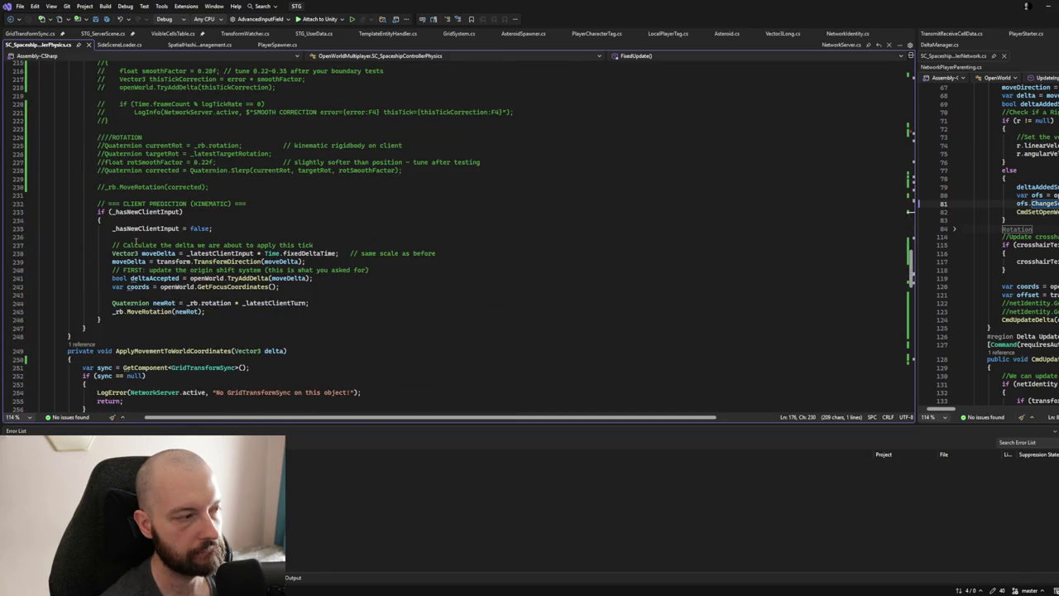
left_click(135, 239)
key("ctrl+v")
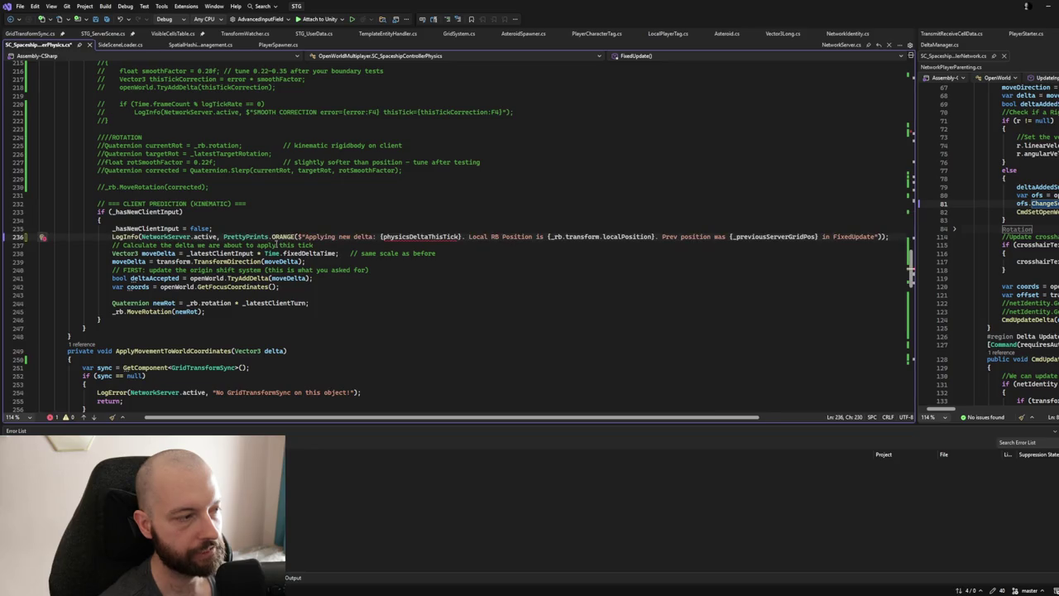
double_click(158, 254)
key("ctrl+c")
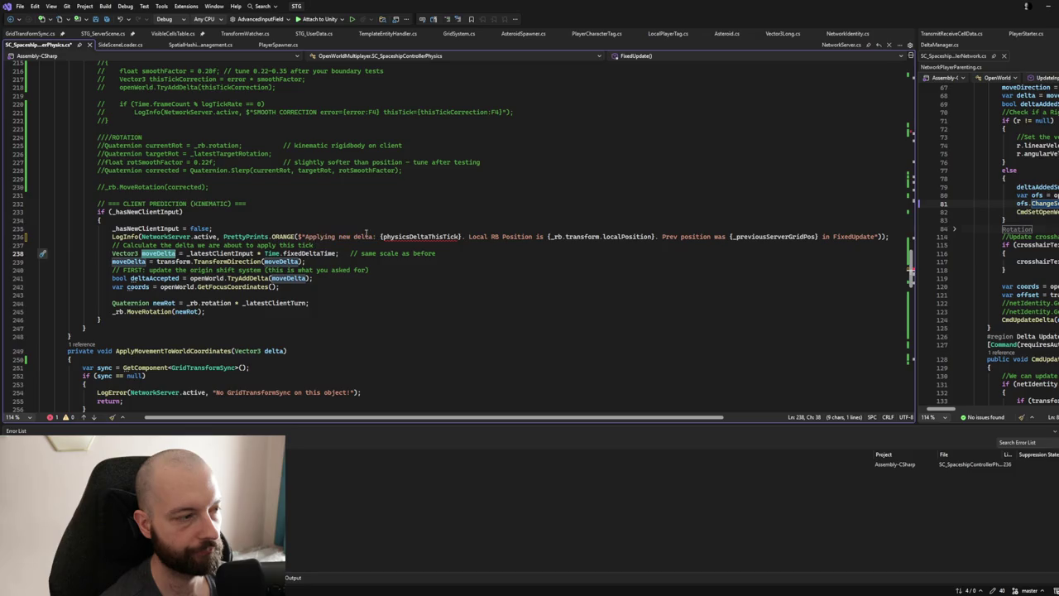
left_click_drag(383, 235, 817, 238)
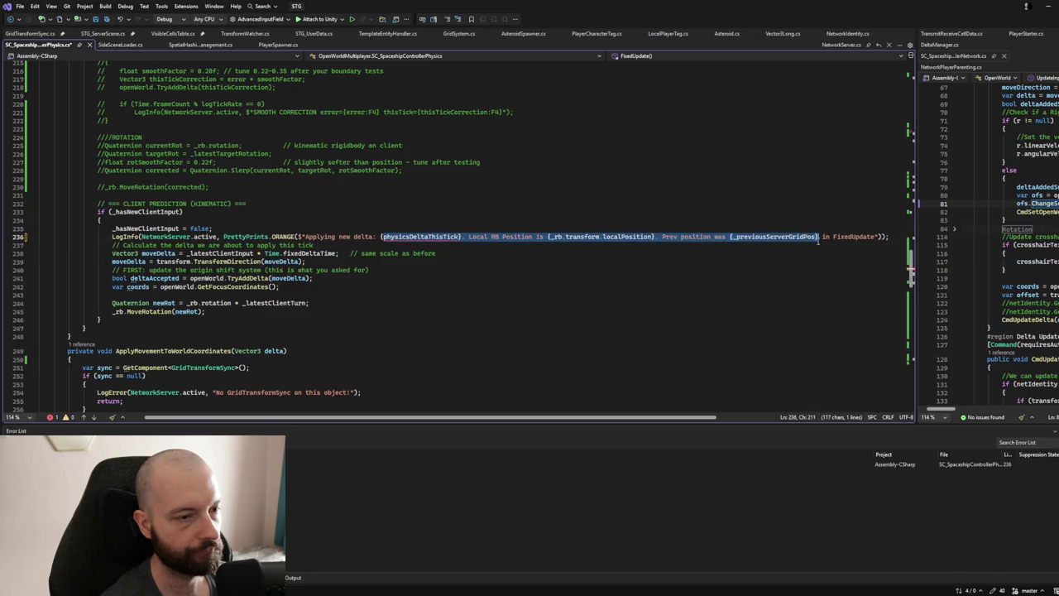
key("ctrl+v")
double_click(466, 237)
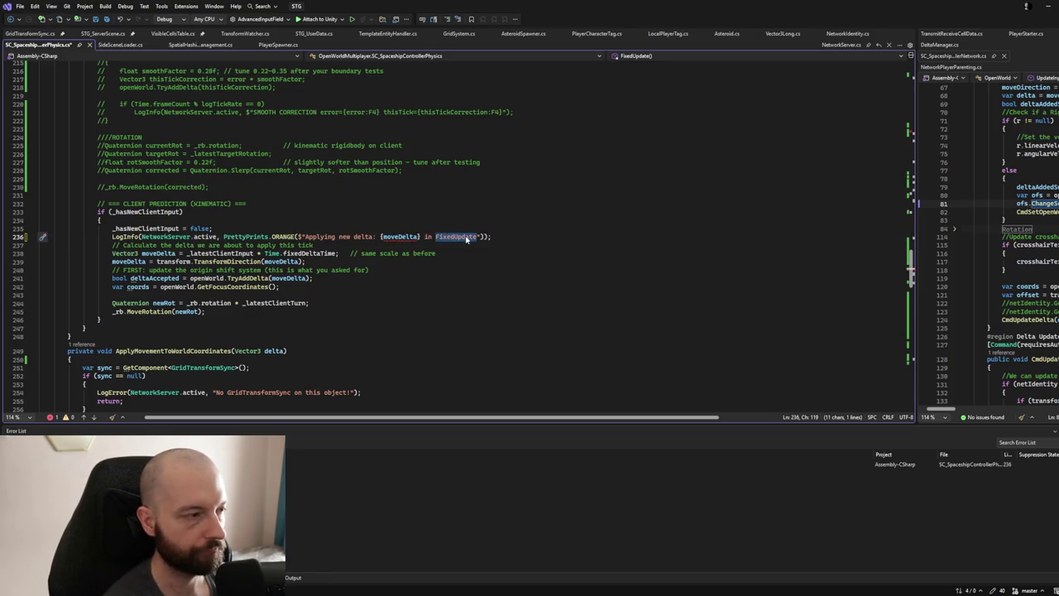
key("Left")
key("Left")
key("Left")
key("Left")
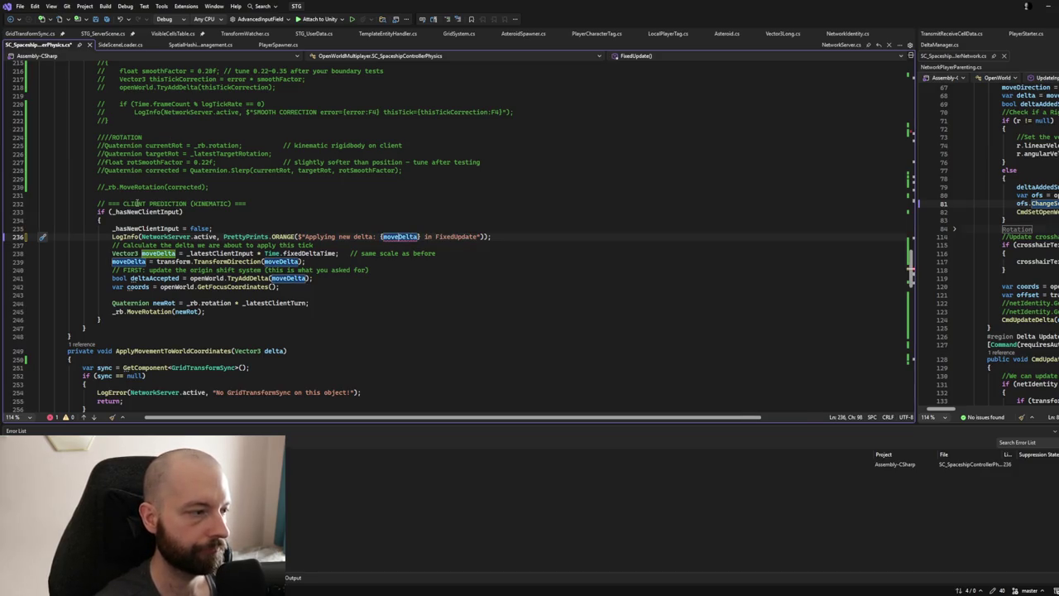
Move the 'Applying new delta: {moveDelta} in FixedUpdate' log below the moveDelta transform, then save.
left_click(112, 237)
left_click_drag(111, 237, 493, 237)
key("ctrl+c")
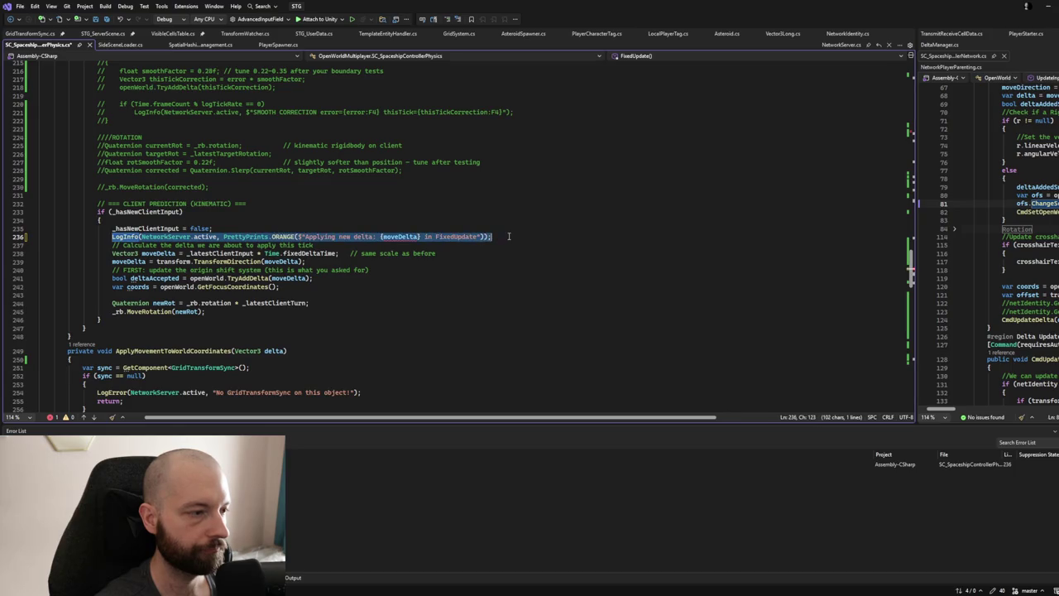
key("Delete")
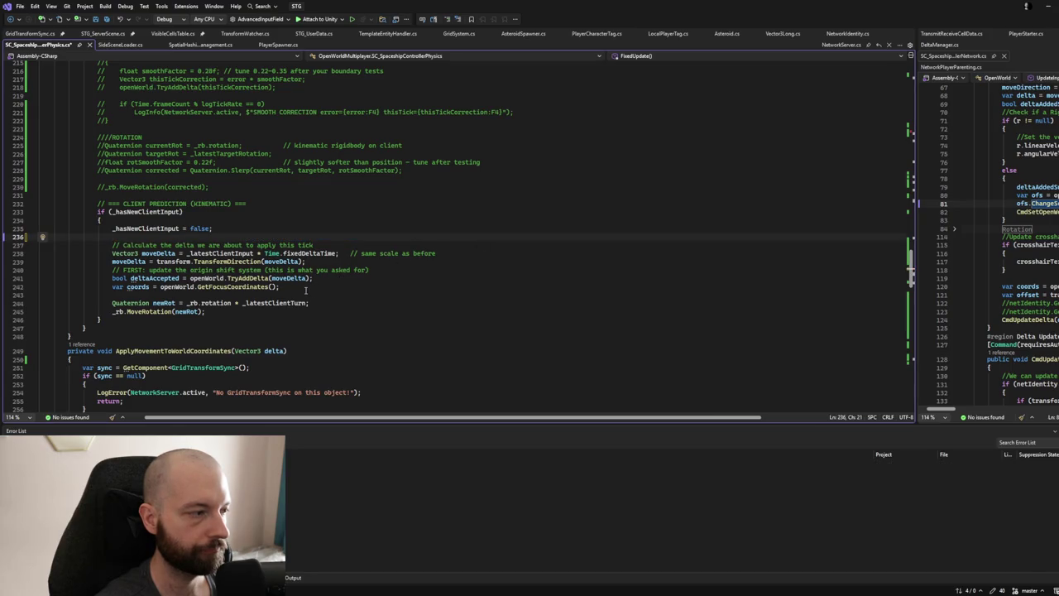
left_click(315, 263)
key("Return")
key("ctrl+v")
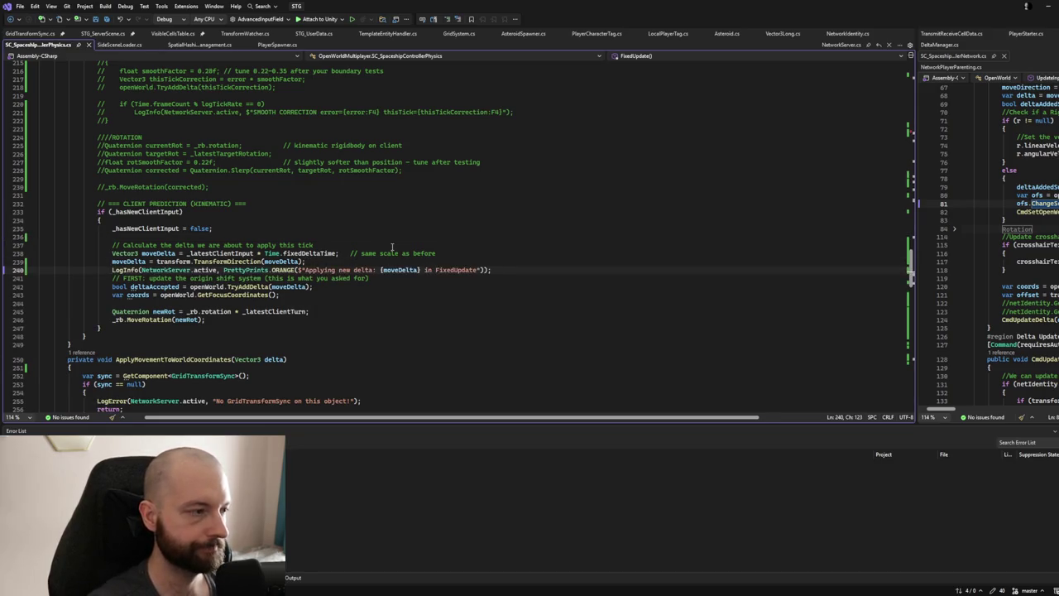
key("ctrl+s")
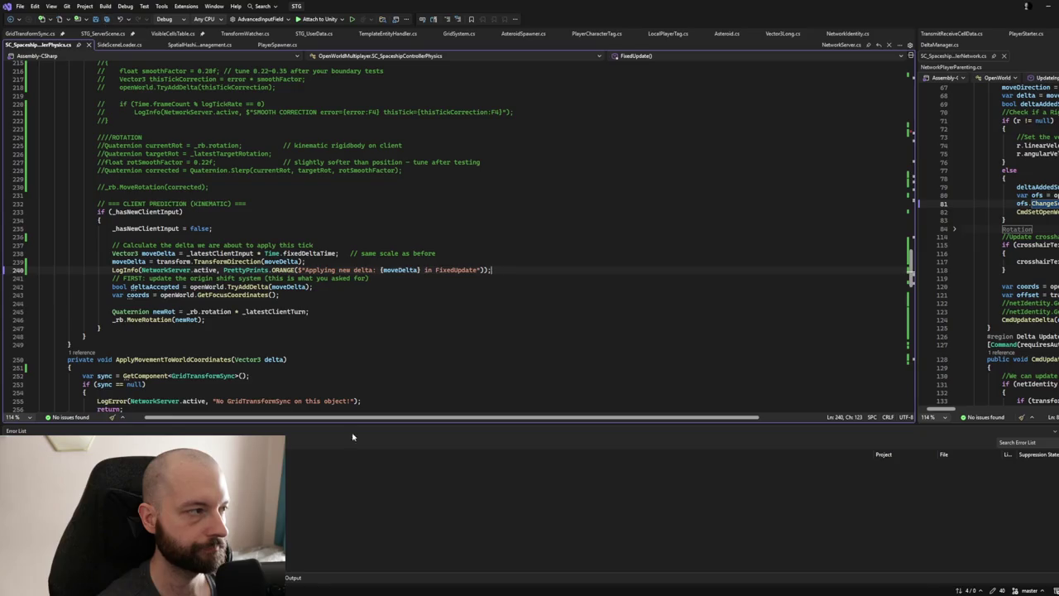
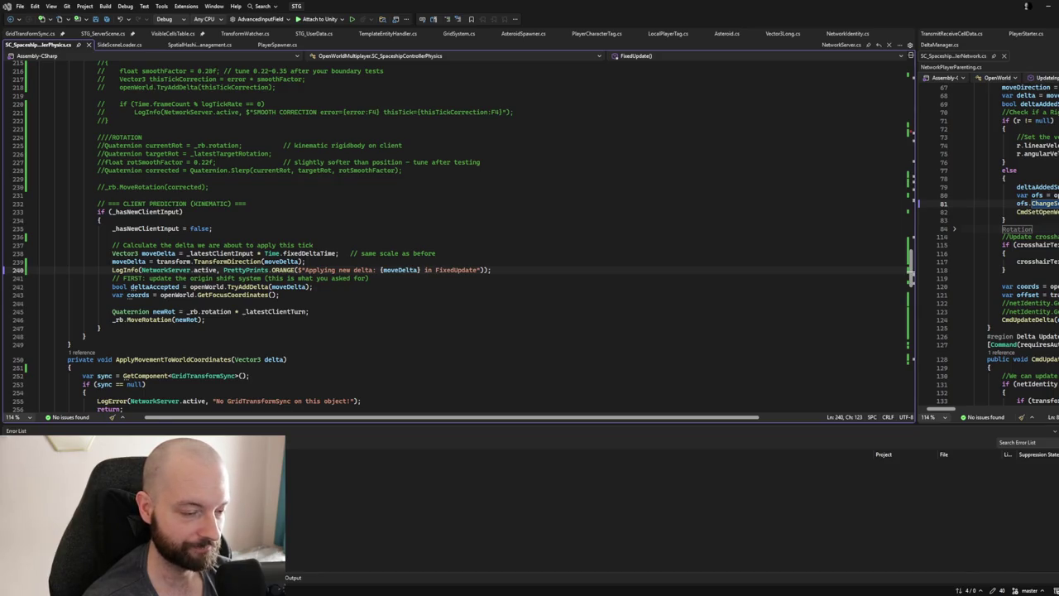
Collapse the if (NetworkServer.active) block at line 161 in FixedUpdate, leaving the caret on it.
scroll(150, 234, "up", 2)
scroll(150, 234, "down", 3)
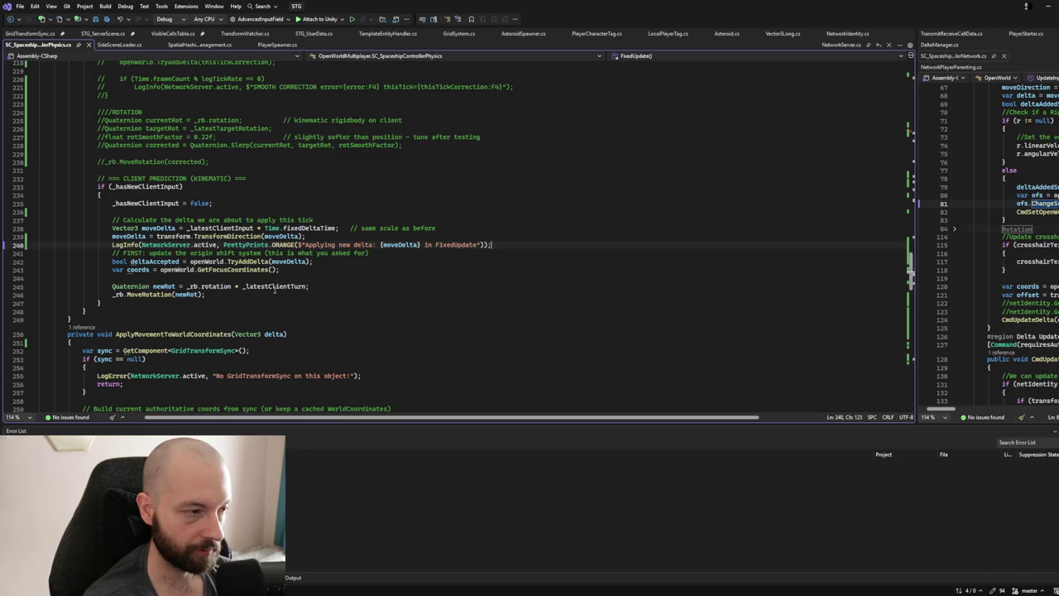
scroll(273, 287, "down", 2)
scroll(276, 288, "up", 20)
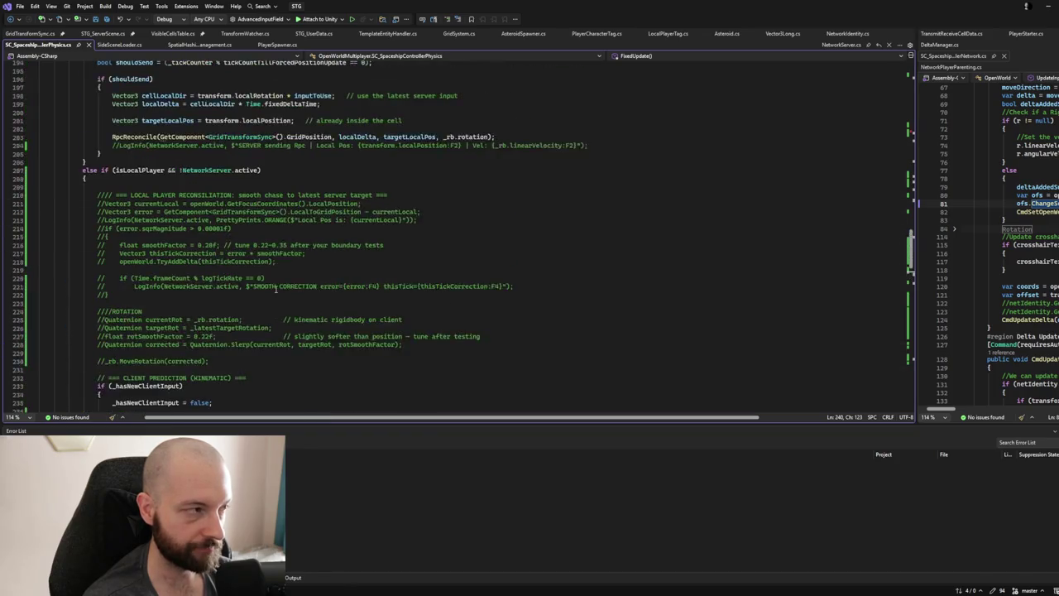
scroll(276, 288, "up", 3)
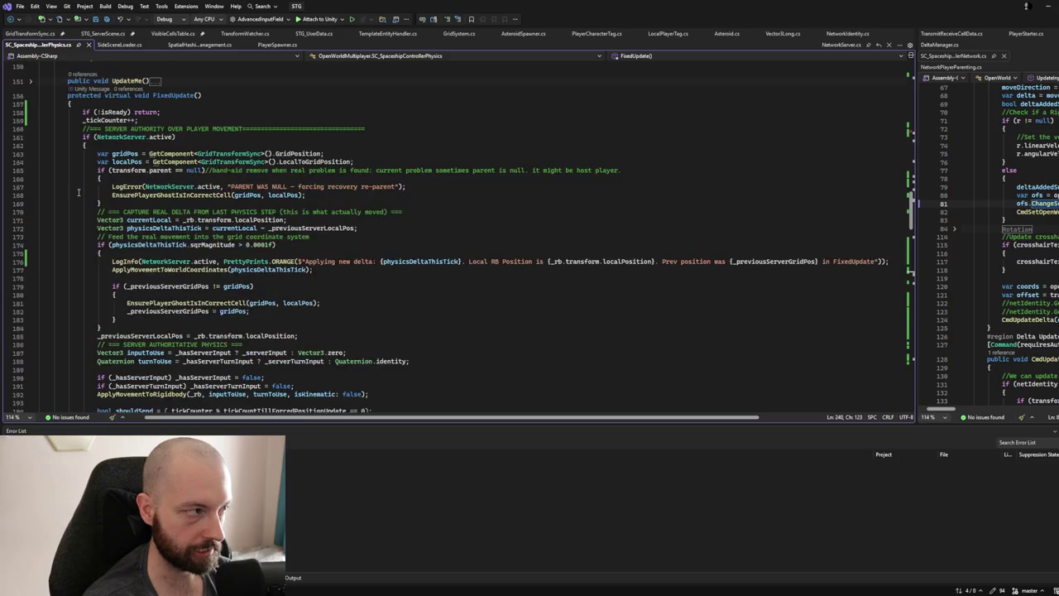
left_click(30, 137)
left_click(94, 137)
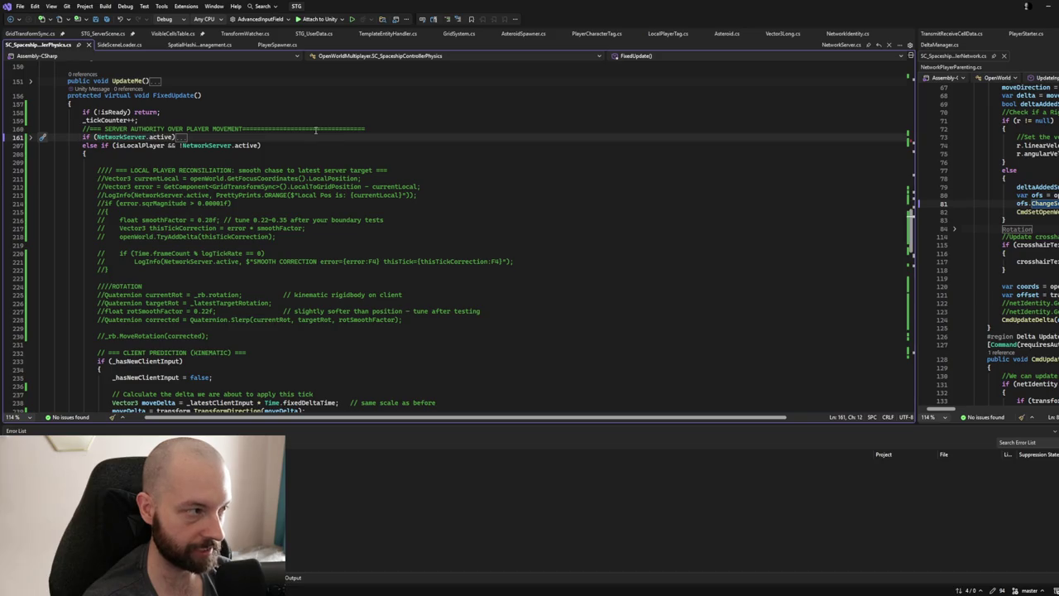